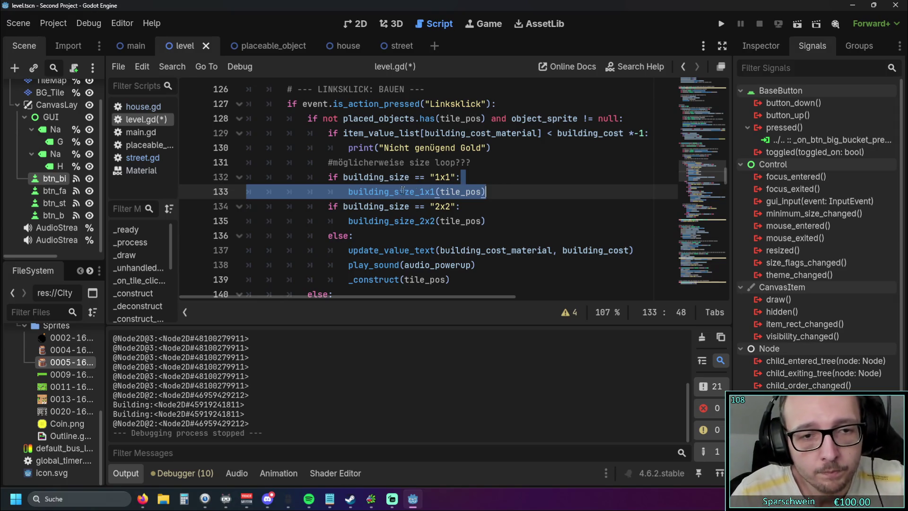
- Add a 'return' line below the 'Nicht genügend Gold' print
{"action": "left_click", "coordinate": [352, 238]}
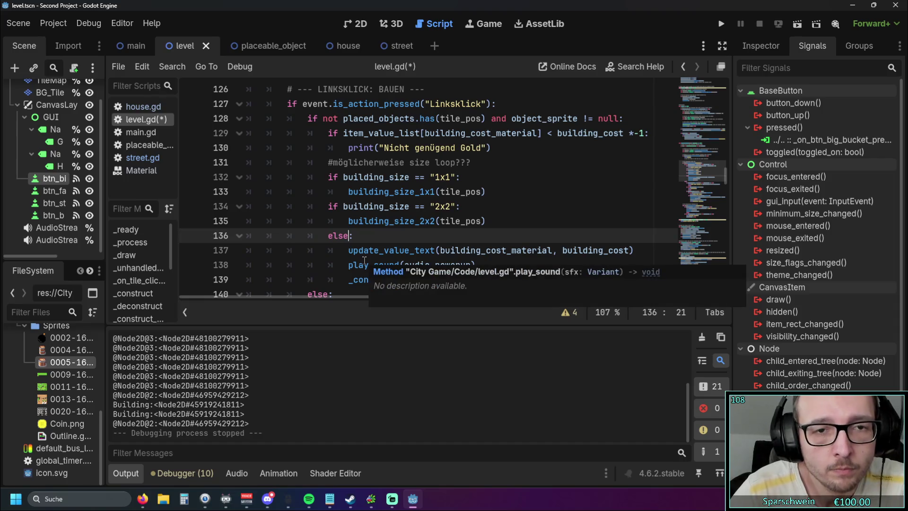
{"action": "left_click", "coordinate": [496, 148]}
{"action": "key", "text": "Return"}
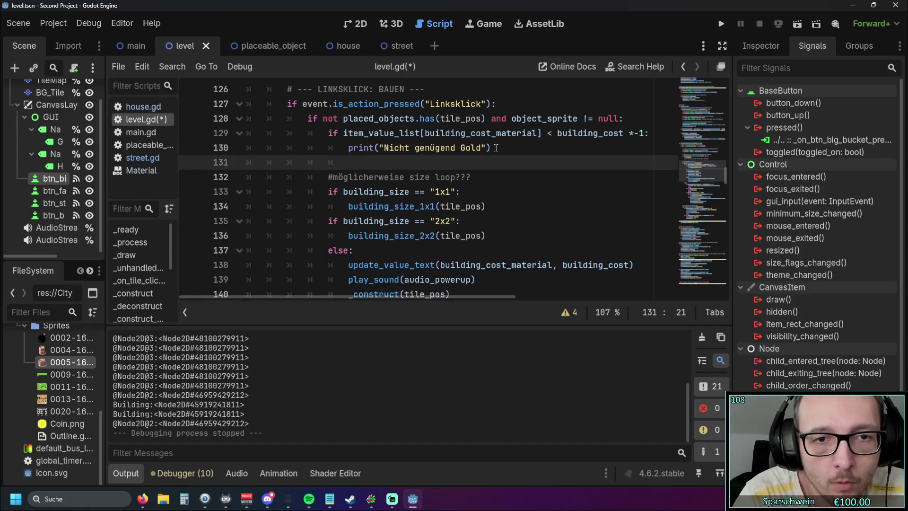
{"action": "type", "text": "return"}
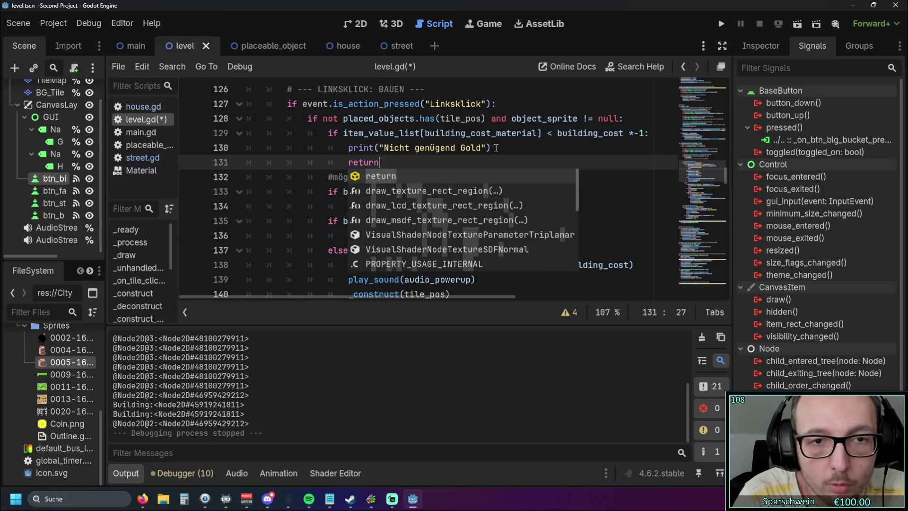
- Delete the 'else:' line that follows the size checks
{"action": "scroll", "coordinate": [361, 245], "scroll_direction": "down", "scroll_amount": 2}
{"action": "scroll", "coordinate": [360, 245], "scroll_direction": "up", "scroll_amount": 1}
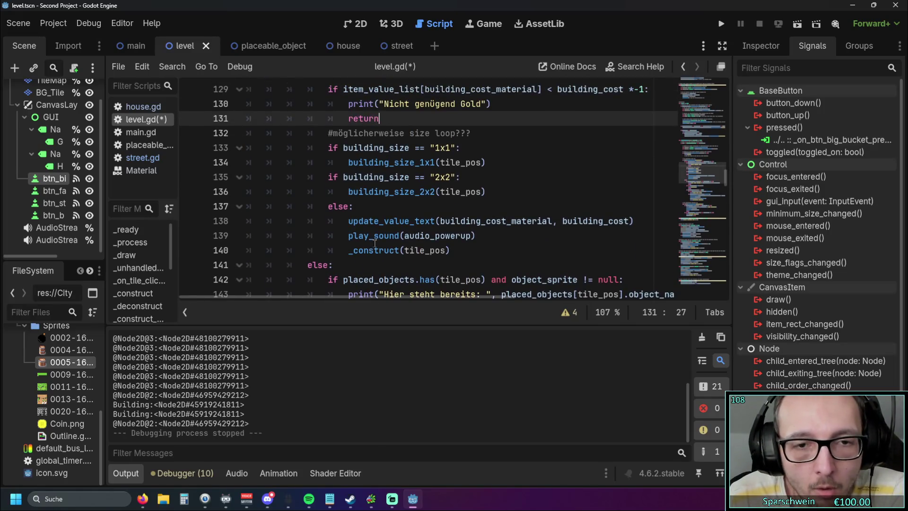
{"action": "left_click_drag", "start_coordinate": [354, 206], "coordinate": [338, 206]}
{"action": "double_click", "coordinate": [339, 206]}
{"action": "scroll", "coordinate": [362, 218], "scroll_direction": "up", "scroll_amount": 1}
{"action": "scroll", "coordinate": [362, 217], "scroll_direction": "down", "scroll_amount": 1}
{"action": "left_click_drag", "start_coordinate": [354, 206], "coordinate": [328, 207]}
{"action": "key", "text": "BackSpace"}
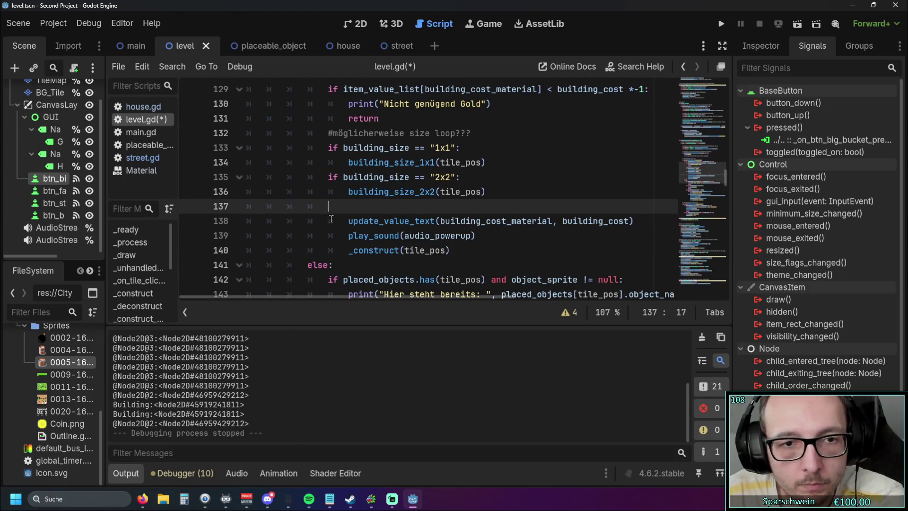
- Dedent update_value_text, play_sound and _construct, and remove the leftover empty line
{"action": "left_click", "coordinate": [348, 221]}
{"action": "key", "text": "BackSpace"}
{"action": "left_click", "coordinate": [347, 236]}
{"action": "key", "text": "BackSpace"}
{"action": "key", "text": "Down"}
{"action": "key", "text": "BackSpace"}
{"action": "left_click", "coordinate": [339, 208]}
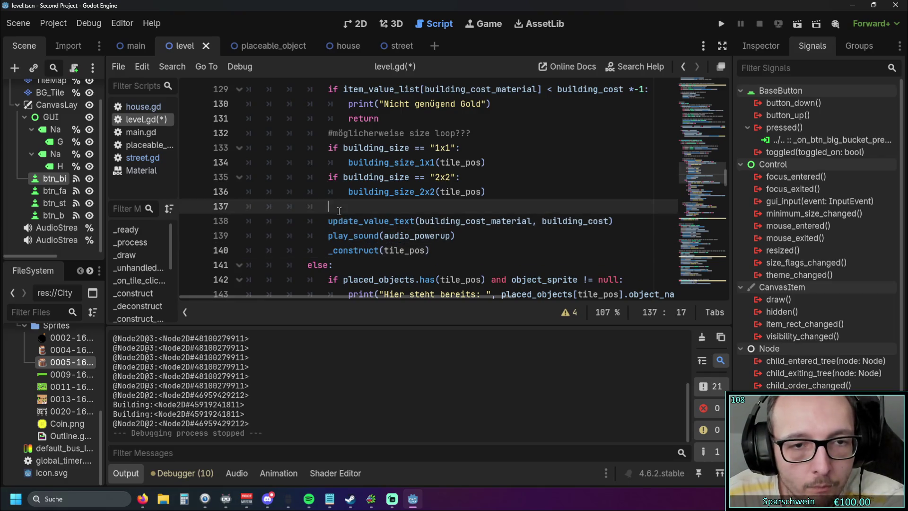
{"action": "key", "text": "BackSpace"}
- Review the size checks and select the gold warning and new return lines
{"action": "scroll", "coordinate": [343, 218], "scroll_direction": "up", "scroll_amount": 1}
{"action": "left_click", "coordinate": [532, 191]}
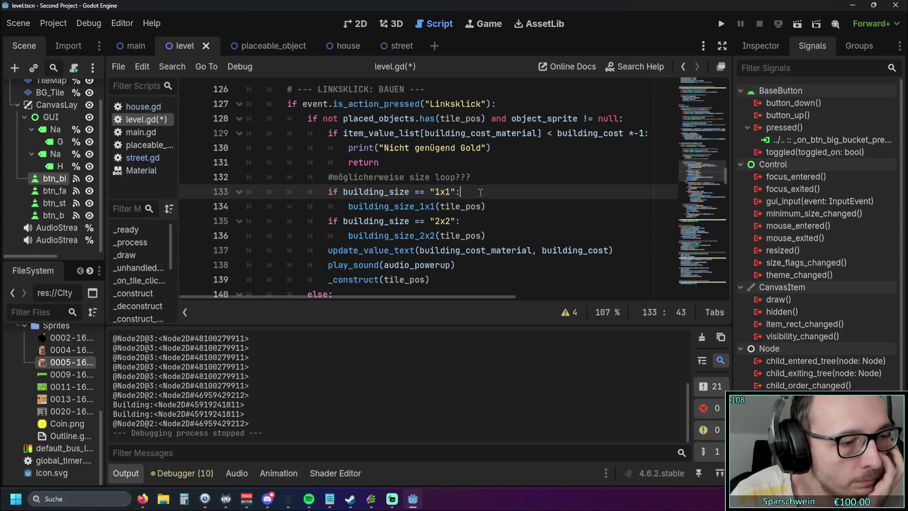
{"action": "scroll", "coordinate": [480, 192], "scroll_direction": "down", "scroll_amount": 1}
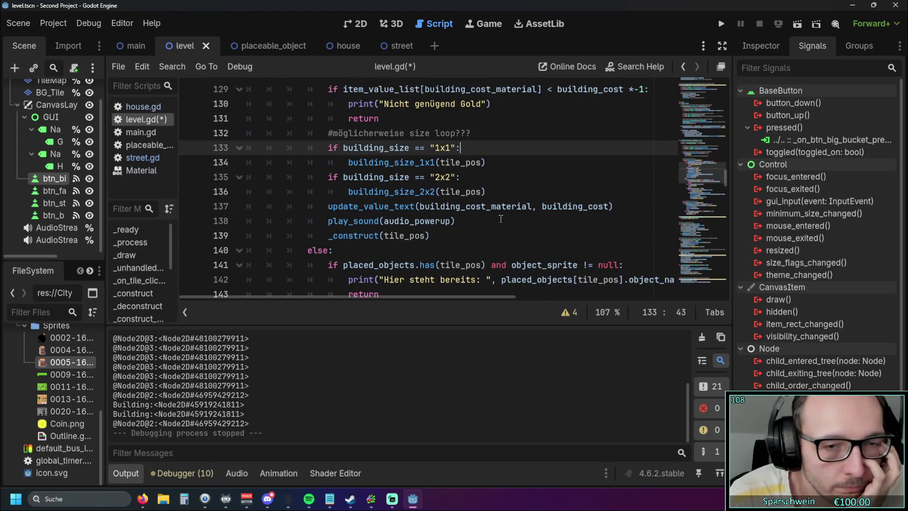
{"action": "scroll", "coordinate": [541, 230], "scroll_direction": "up", "scroll_amount": 1}
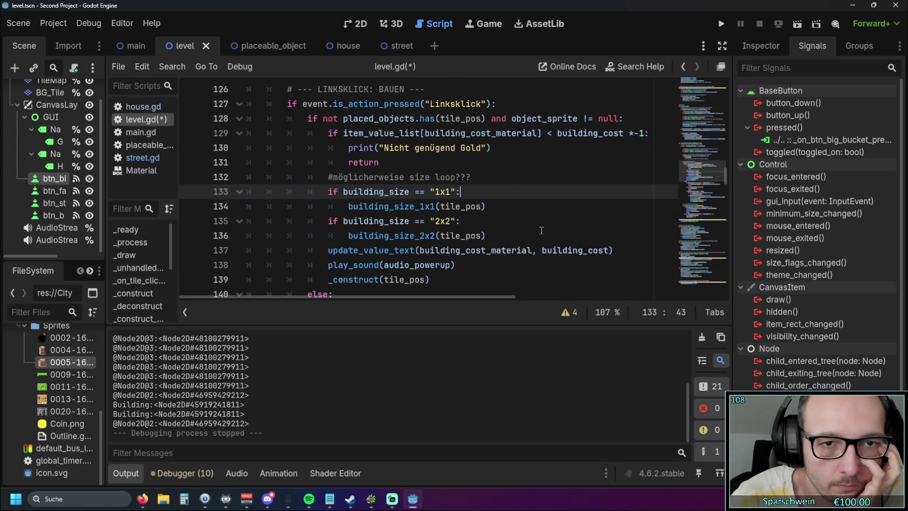
{"action": "left_click", "coordinate": [405, 163]}
{"action": "mouse_move", "coordinate": [404, 163]}
{"action": "left_mouse_down"}
{"action": "mouse_move", "coordinate": [346, 149]}
{"action": "mouse_move", "coordinate": [431, 169]}
{"action": "left_mouse_up"}
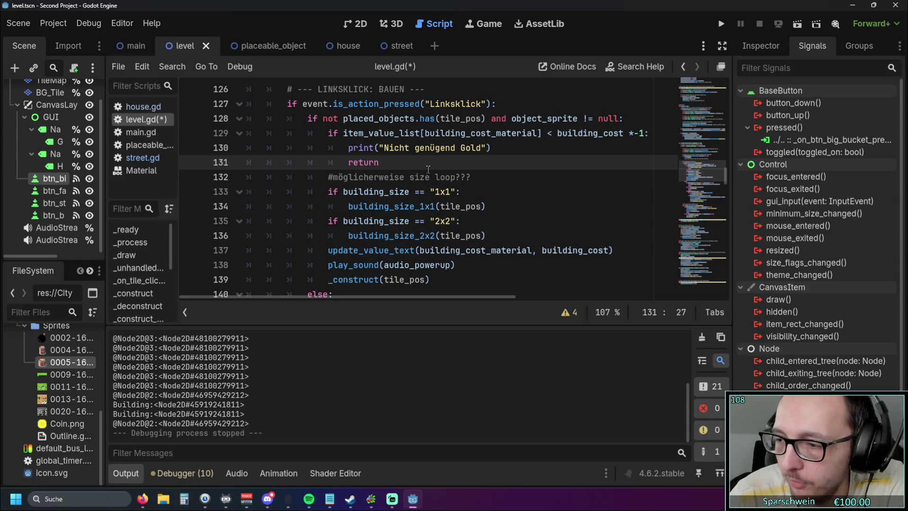
{"action": "key", "text": "alt+Tab"}
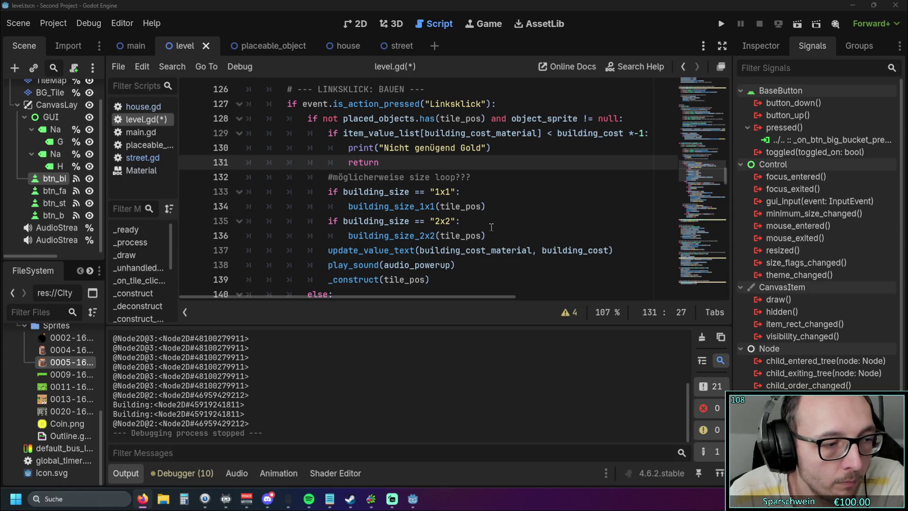
{"action": "left_click", "coordinate": [510, 220]}
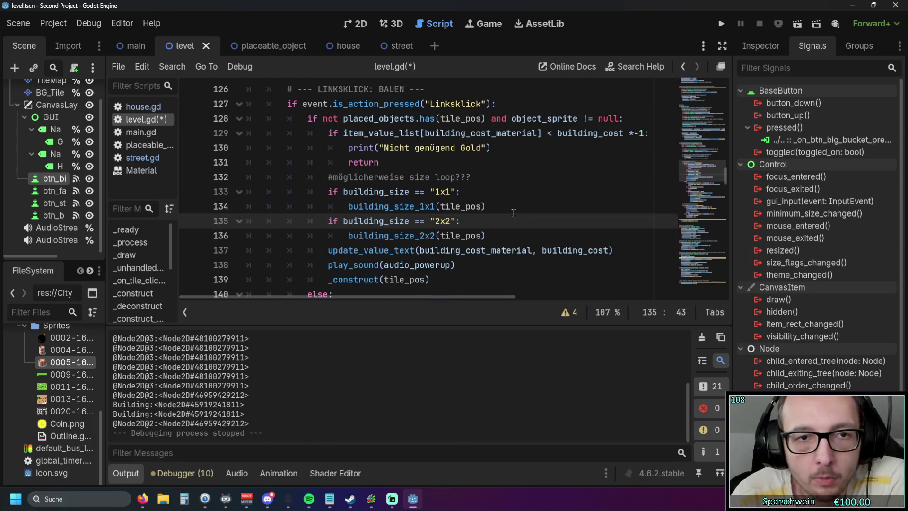
{"action": "double_click", "coordinate": [345, 120]}
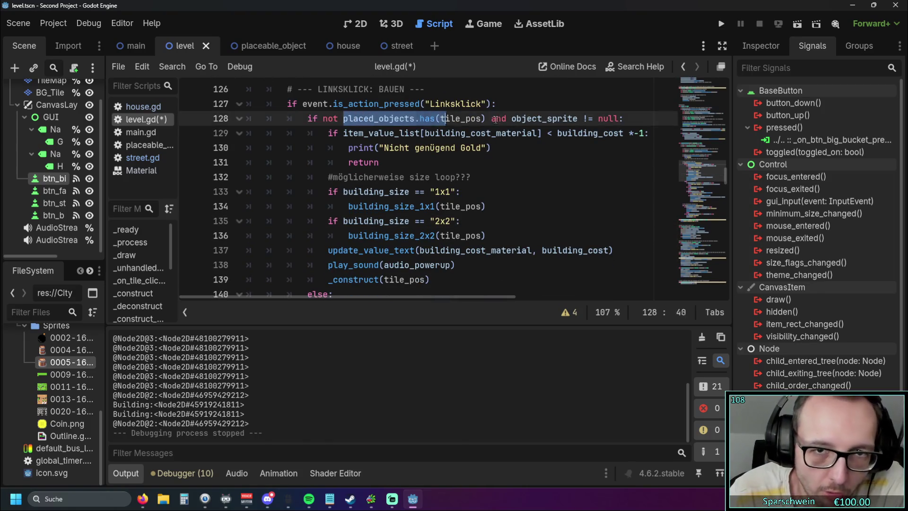
{"action": "left_click", "coordinate": [530, 194]}
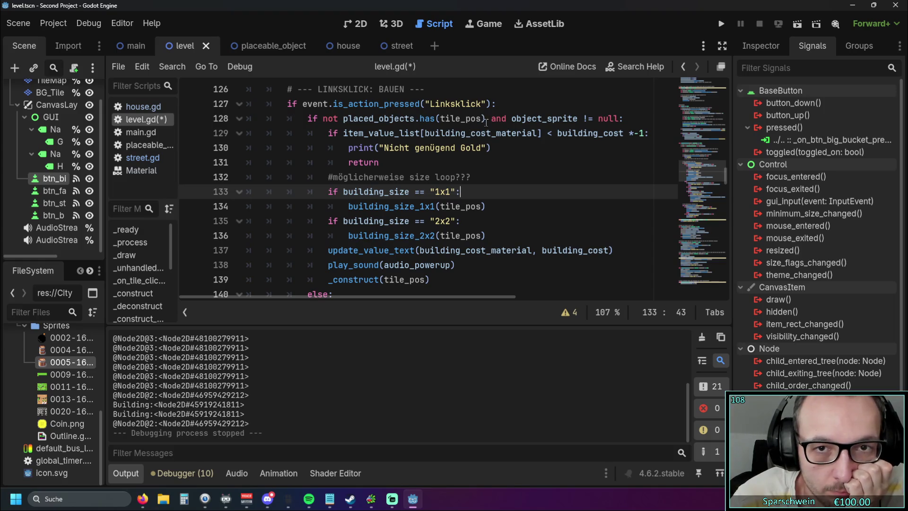
{"action": "mouse_move", "coordinate": [488, 119]}
{"action": "left_mouse_down"}
{"action": "mouse_move", "coordinate": [308, 120]}
{"action": "mouse_move", "coordinate": [324, 119]}
{"action": "left_mouse_up"}
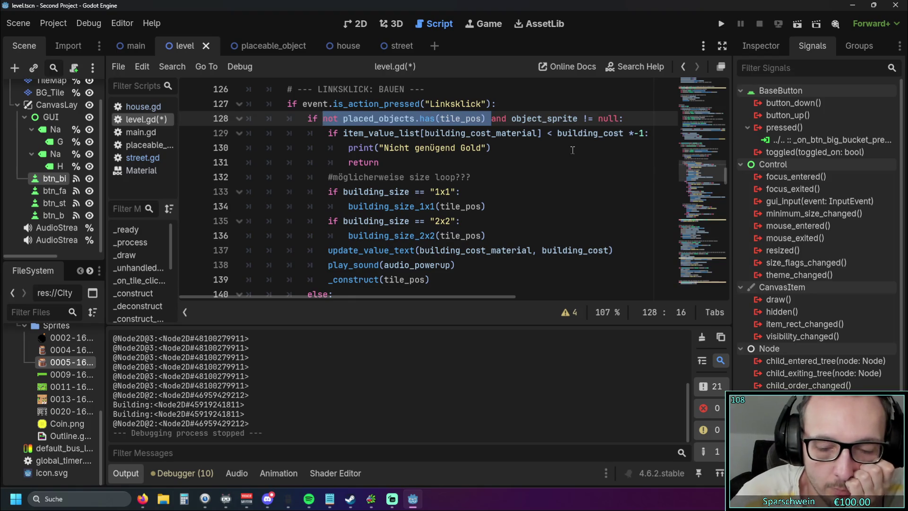
- Delete 'not placed_objects.has(tile_pos)' and the leftover 'and' so line 128 reads 'if object_sprite != null:'
{"action": "key", "text": "Delete"}
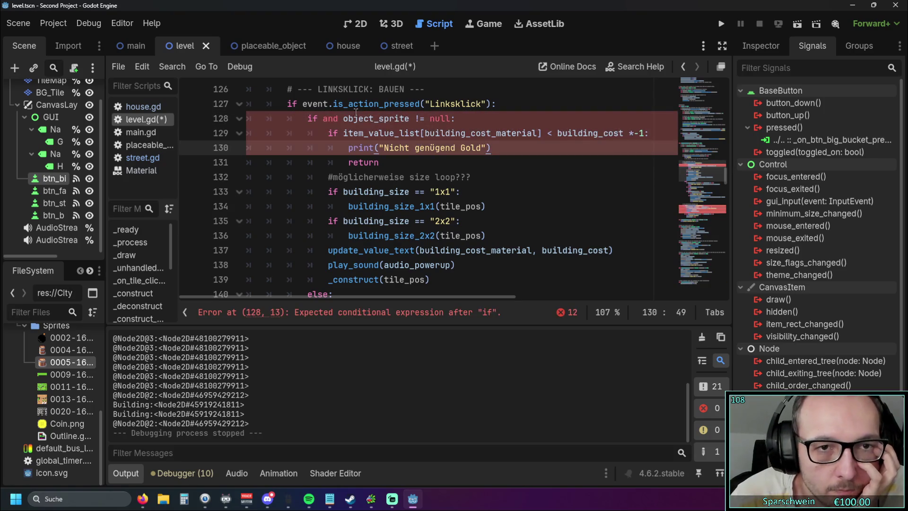
{"action": "left_click_drag", "start_coordinate": [339, 118], "coordinate": [323, 118]}
{"action": "key", "text": "Delete"}
{"action": "left_click", "coordinate": [529, 124]}
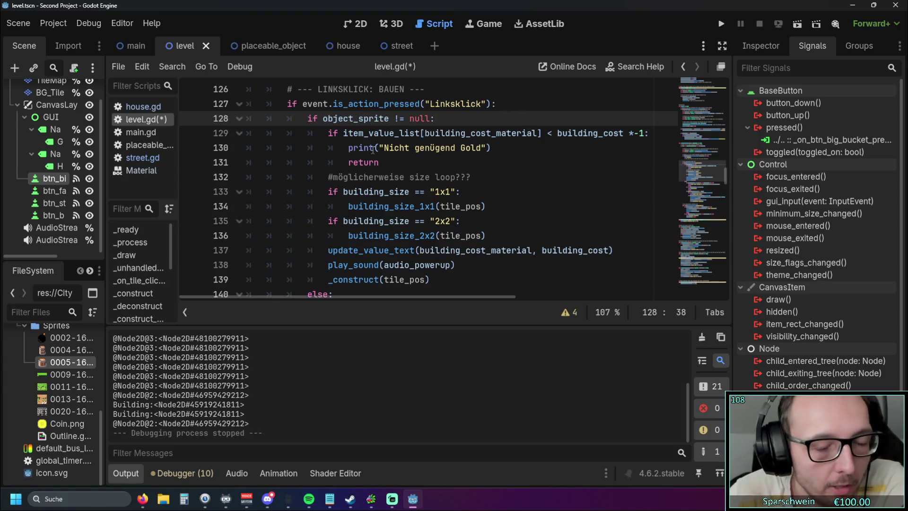
{"action": "scroll", "coordinate": [378, 151], "scroll_direction": "up", "scroll_amount": 20}
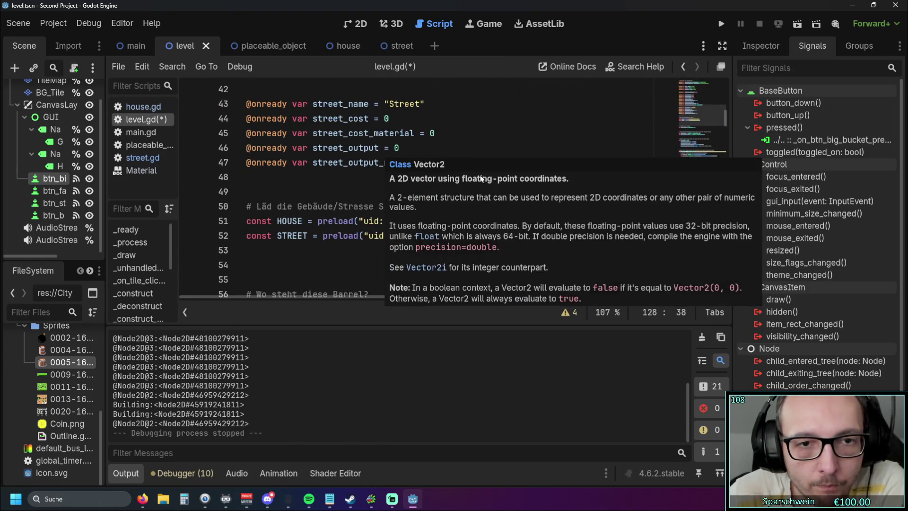
{"action": "scroll", "coordinate": [548, 135], "scroll_direction": "down", "scroll_amount": 11}
{"action": "scroll", "coordinate": [548, 135], "scroll_direction": "down", "scroll_amount": 5}
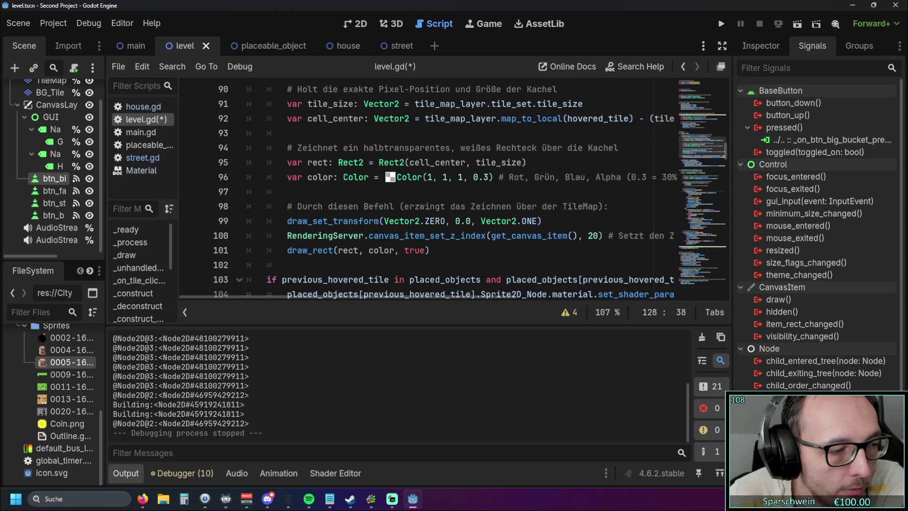
{"action": "scroll", "coordinate": [429, 214], "scroll_direction": "up", "scroll_amount": 20}
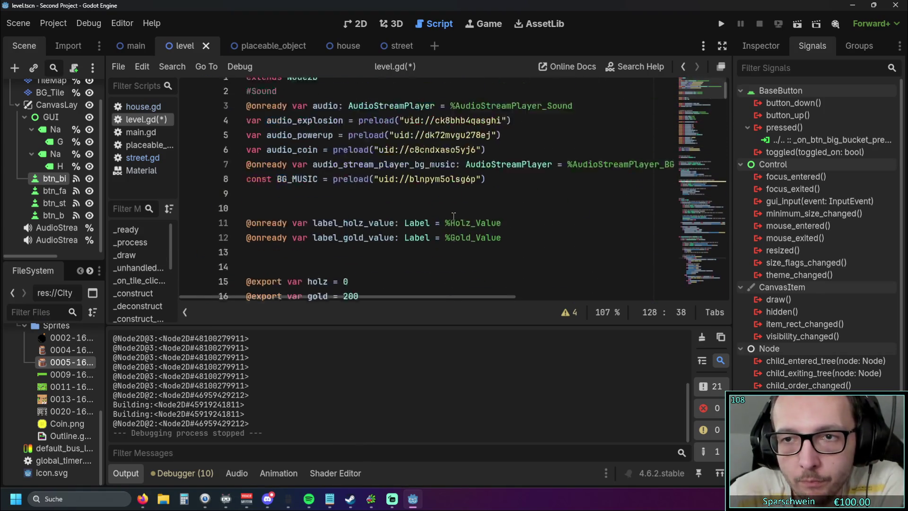
{"action": "scroll", "coordinate": [462, 208], "scroll_direction": "down", "scroll_amount": 6}
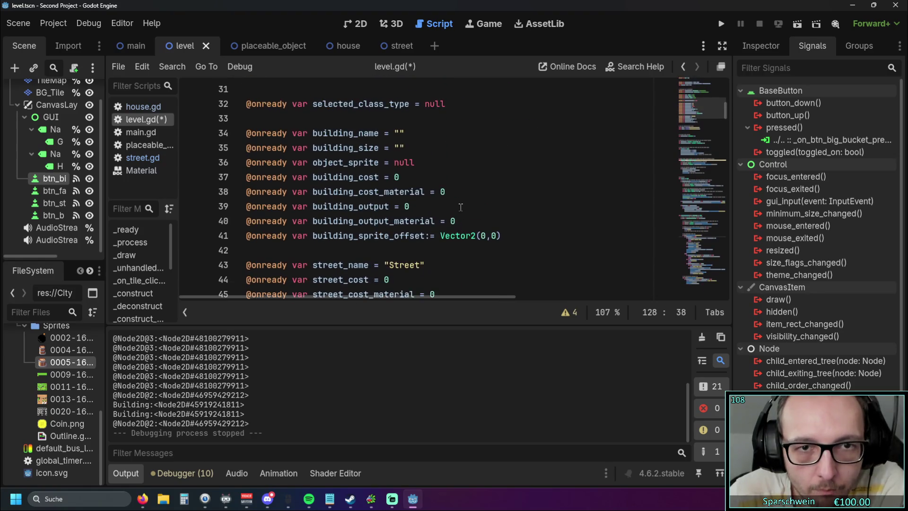
{"action": "scroll", "coordinate": [455, 204], "scroll_direction": "down", "scroll_amount": 1}
{"action": "scroll", "coordinate": [453, 204], "scroll_direction": "up", "scroll_amount": 2}
{"action": "scroll", "coordinate": [451, 203], "scroll_direction": "down", "scroll_amount": 1}
{"action": "scroll", "coordinate": [451, 203], "scroll_direction": "up", "scroll_amount": 1}
{"action": "double_click", "coordinate": [402, 192]}
{"action": "left_click", "coordinate": [454, 195]}
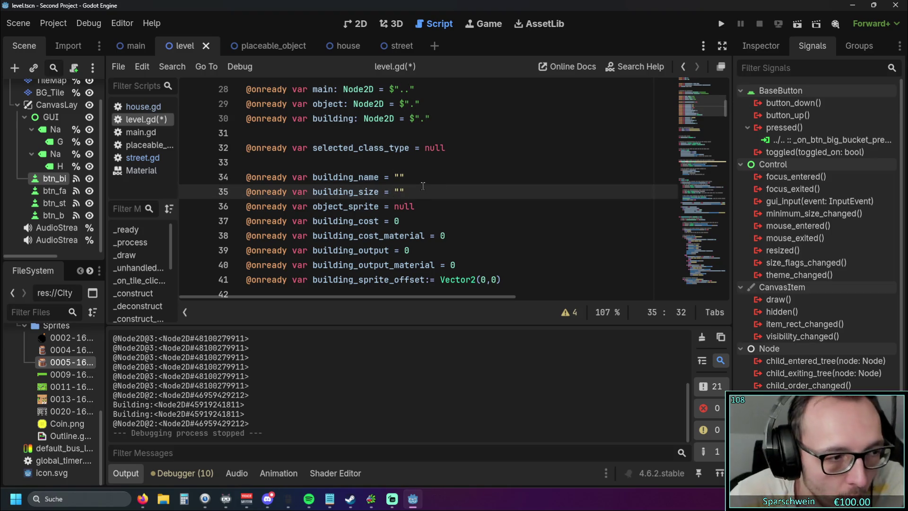
{"action": "double_click", "coordinate": [397, 191]}
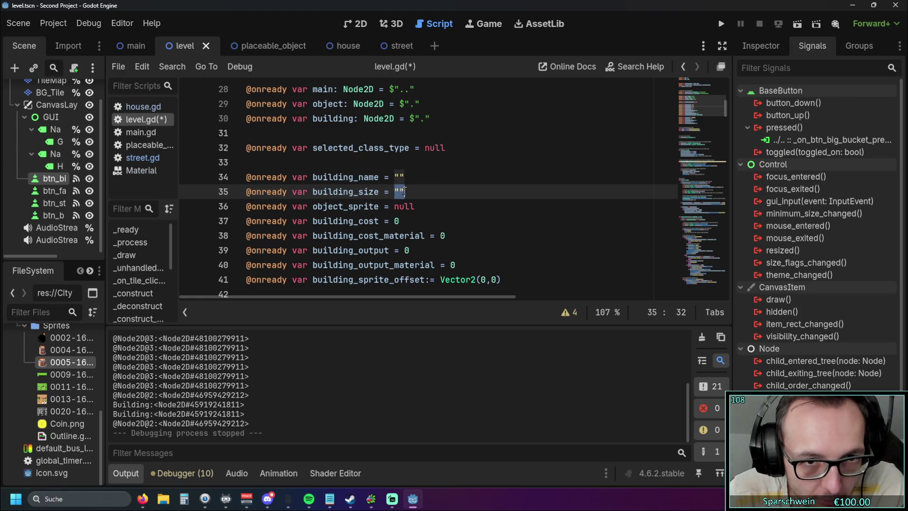
{"action": "left_click", "coordinate": [449, 198]}
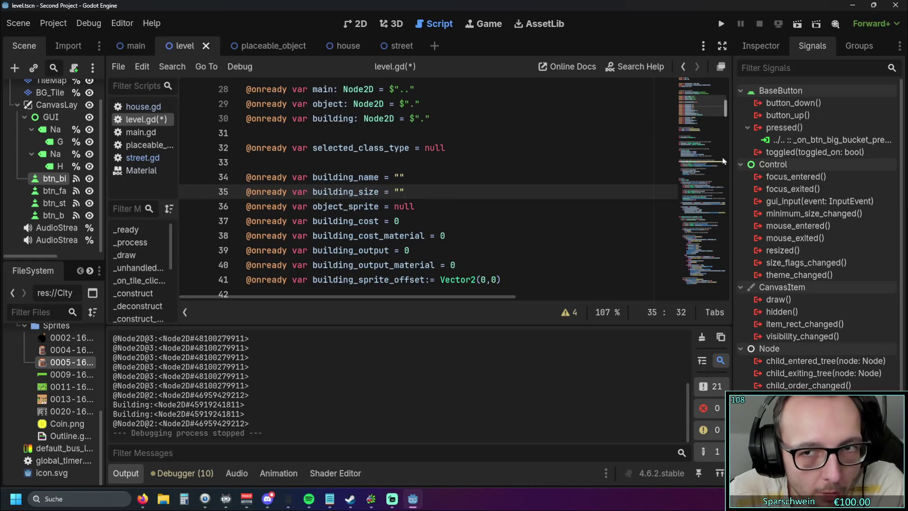
{"action": "mouse_move", "coordinate": [731, 103]}
{"action": "left_mouse_down"}
{"action": "mouse_move", "coordinate": [730, 288]}
{"action": "mouse_move", "coordinate": [730, 261]}
{"action": "left_mouse_up"}
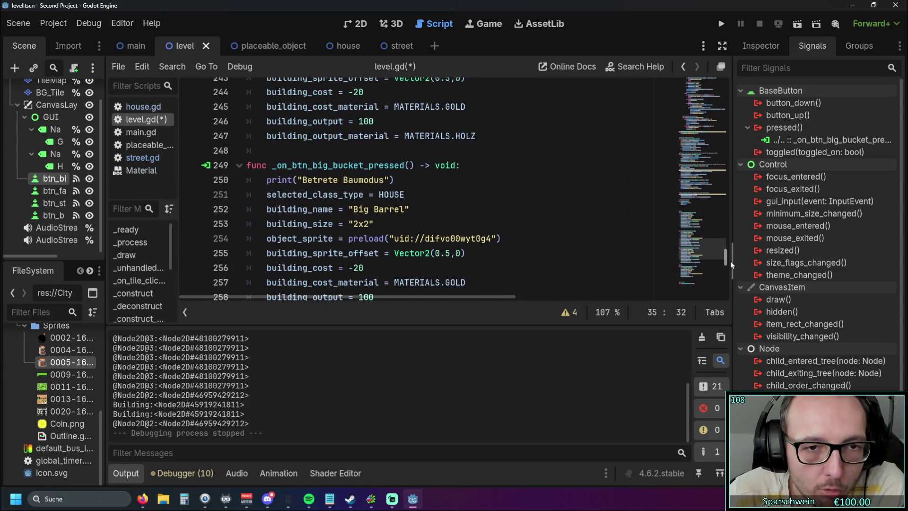
- Confirm the Big Barrel handler sets building_size = "2x2" and building_cost = -20 with MATERIALS.GOLD
{"action": "left_click", "coordinate": [389, 225]}
{"action": "scroll", "coordinate": [390, 225], "scroll_direction": "down", "scroll_amount": 1}
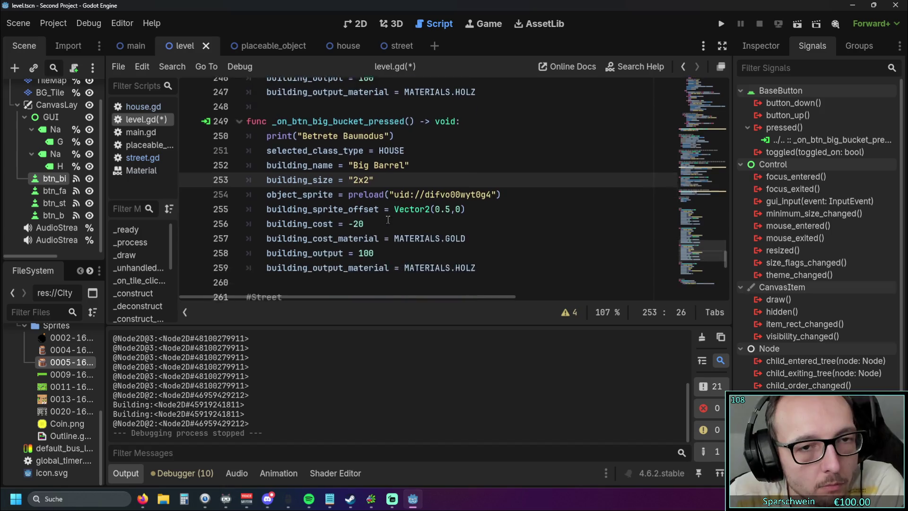
{"action": "left_click_drag", "start_coordinate": [378, 181], "coordinate": [264, 176]}
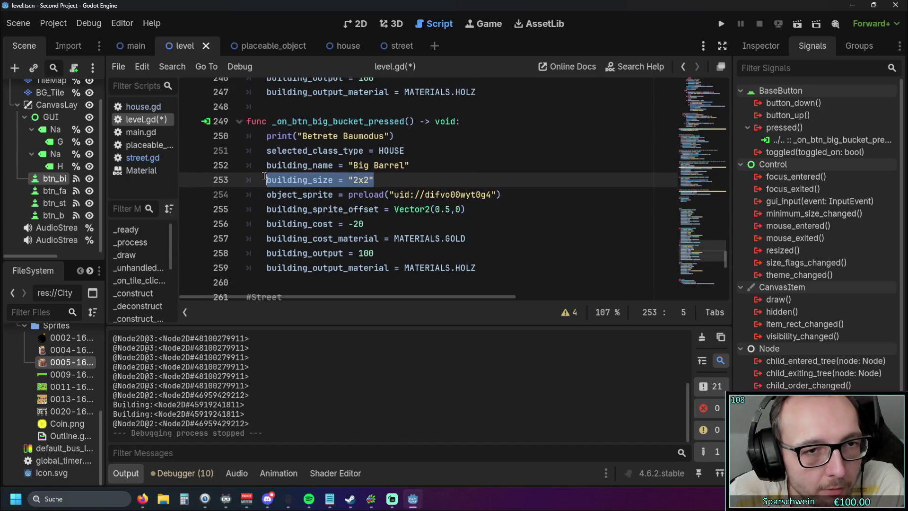
{"action": "left_click", "coordinate": [446, 182]}
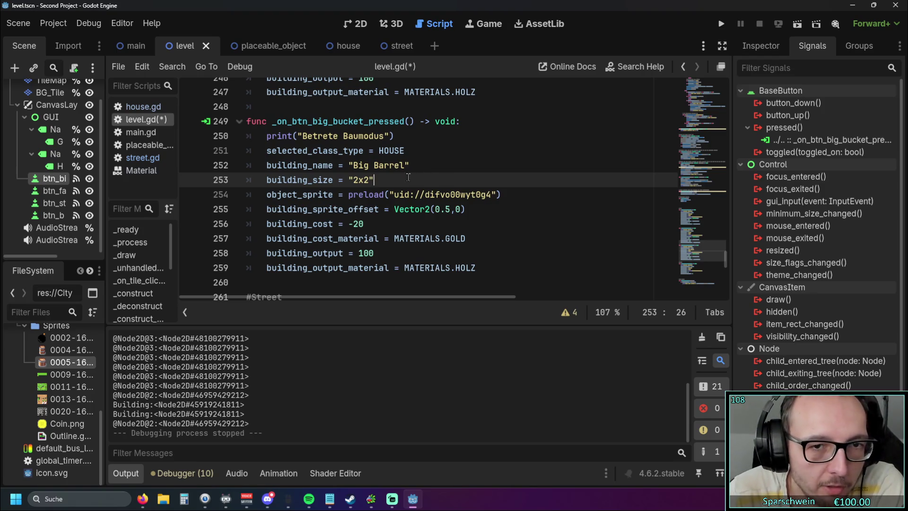
{"action": "left_click_drag", "start_coordinate": [494, 268], "coordinate": [292, 168]}
{"action": "scroll", "coordinate": [291, 169], "scroll_direction": "down", "scroll_amount": 2}
{"action": "scroll", "coordinate": [331, 151], "scroll_direction": "up", "scroll_amount": 1}
{"action": "left_click_drag", "start_coordinate": [352, 136], "coordinate": [385, 137]}
{"action": "left_click", "coordinate": [386, 137]}
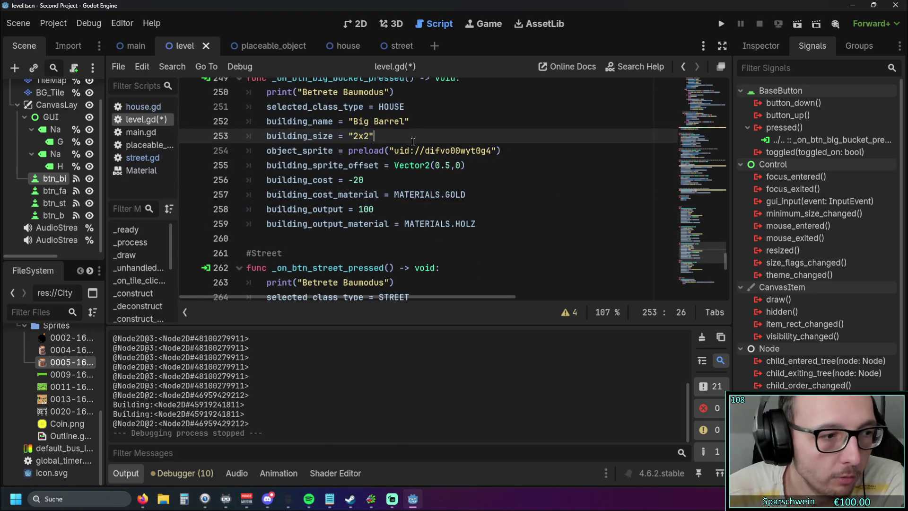
{"action": "mouse_move", "coordinate": [403, 150]}
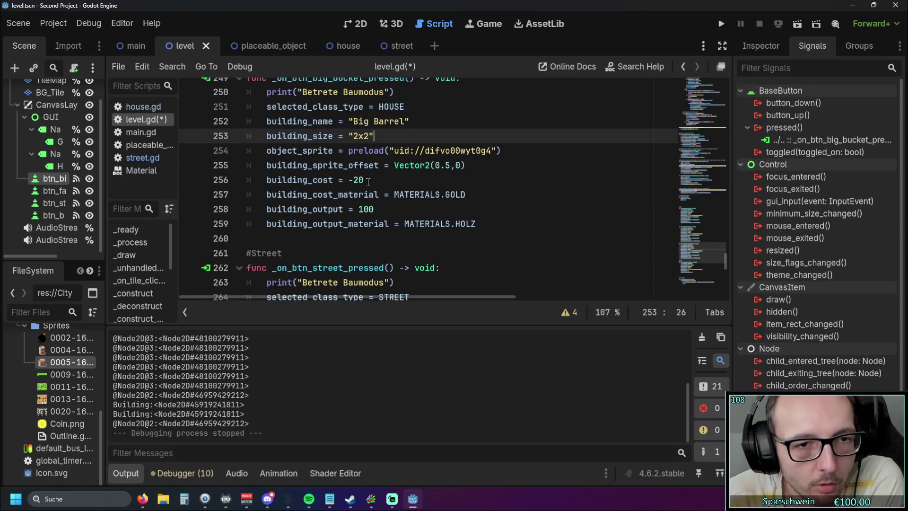
{"action": "scroll", "coordinate": [378, 205], "scroll_direction": "up", "scroll_amount": 1}
{"action": "scroll", "coordinate": [379, 204], "scroll_direction": "down", "scroll_amount": 1}
{"action": "scroll", "coordinate": [379, 205], "scroll_direction": "down", "scroll_amount": 3}
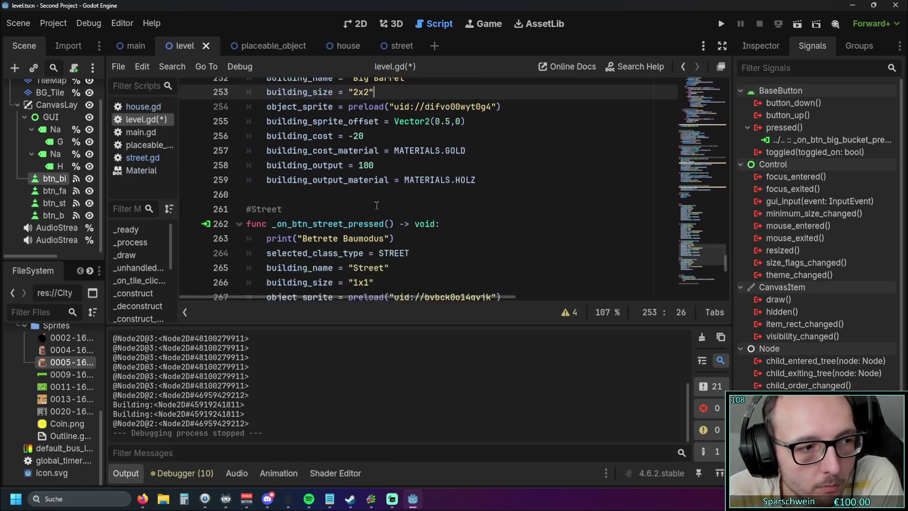
{"action": "left_click_drag", "start_coordinate": [380, 195], "coordinate": [344, 194]}
{"action": "left_click", "coordinate": [422, 196]}
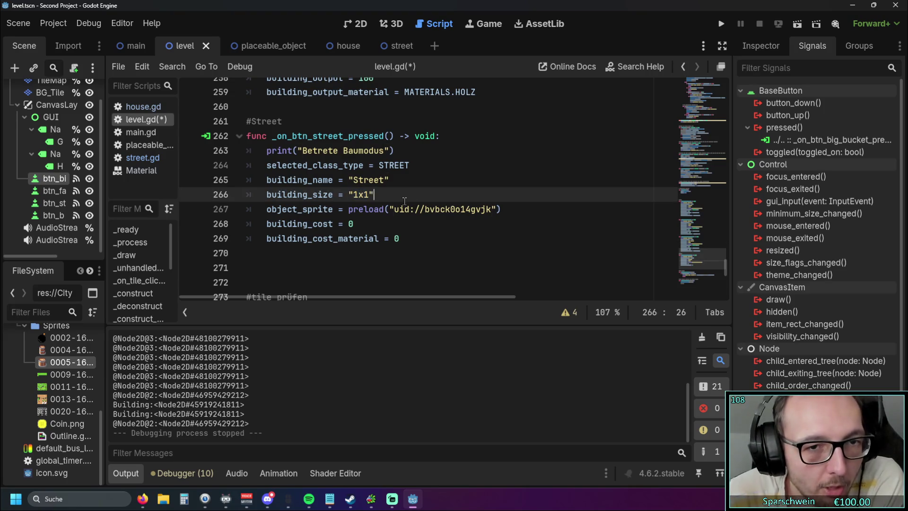
{"action": "mouse_move", "coordinate": [396, 208]}
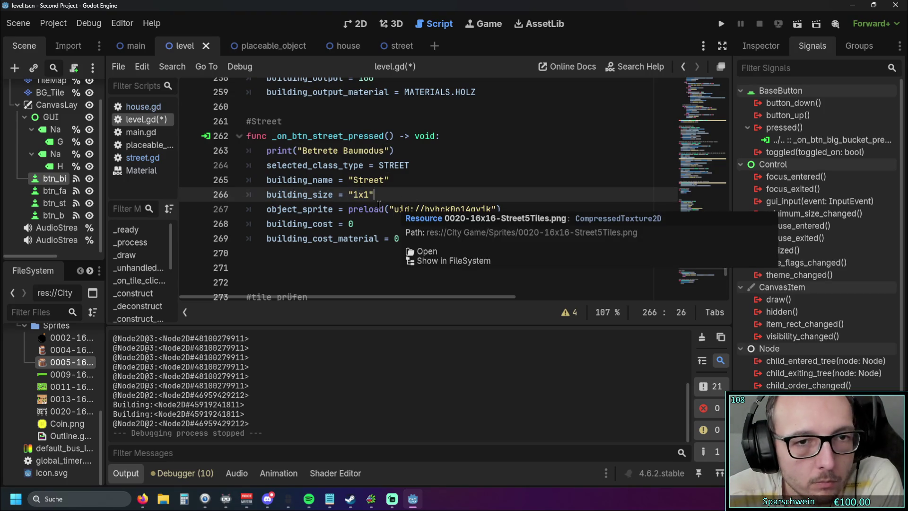
{"action": "scroll", "coordinate": [381, 206], "scroll_direction": "up", "scroll_amount": 1}
{"action": "scroll", "coordinate": [381, 206], "scroll_direction": "down", "scroll_amount": 1}
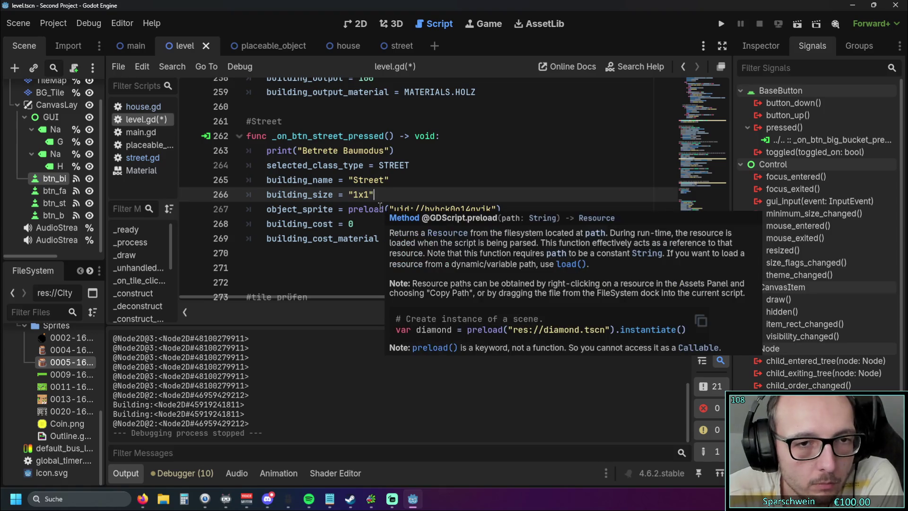
{"action": "mouse_move", "coordinate": [407, 239]}
{"action": "left_mouse_down"}
{"action": "mouse_move", "coordinate": [359, 239]}
{"action": "mouse_move", "coordinate": [282, 165]}
{"action": "left_mouse_up"}
{"action": "left_click", "coordinate": [412, 226]}
{"action": "scroll", "coordinate": [365, 226], "scroll_direction": "up", "scroll_amount": 1}
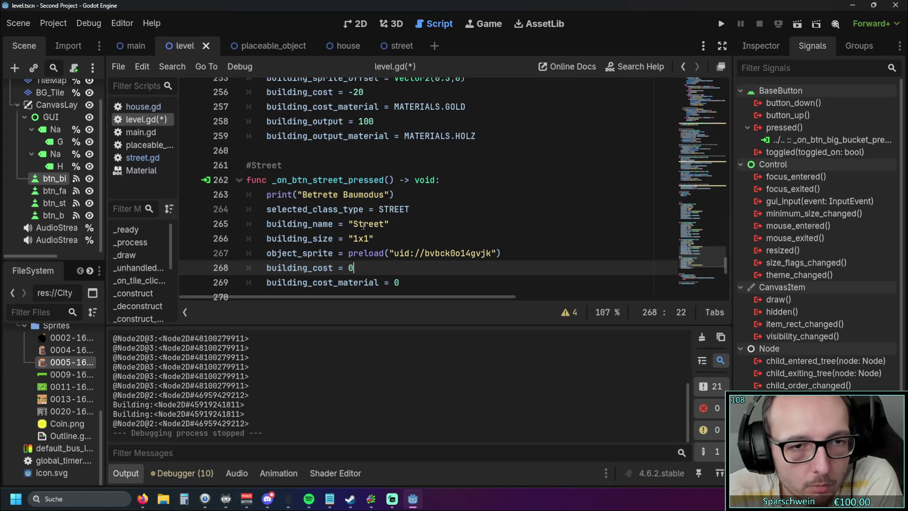
{"action": "left_click", "coordinate": [369, 236]}
{"action": "left_click", "coordinate": [431, 227]}
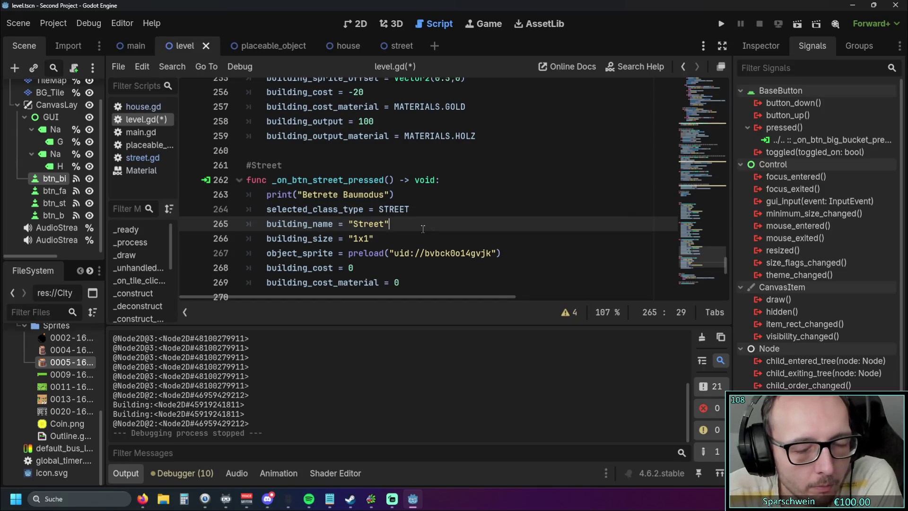
{"action": "scroll", "coordinate": [423, 229], "scroll_direction": "up", "scroll_amount": 4}
{"action": "scroll", "coordinate": [374, 216], "scroll_direction": "down", "scroll_amount": 2}
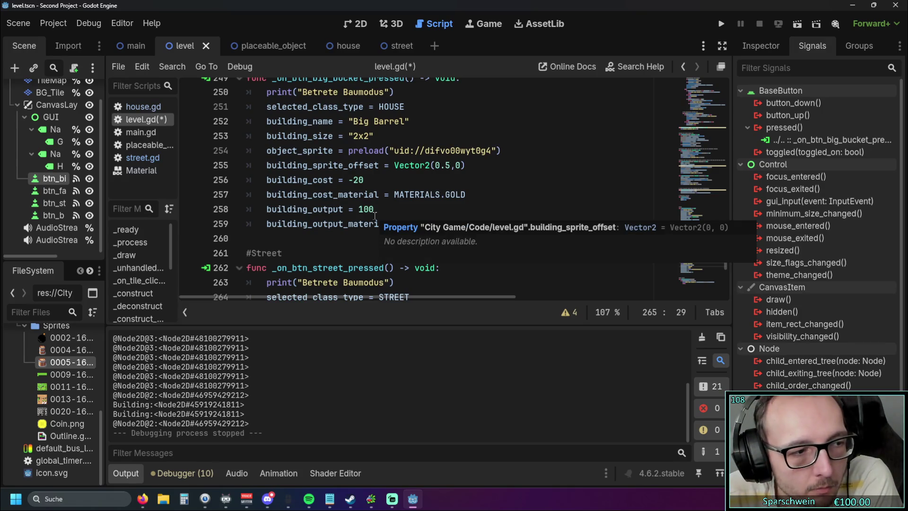
{"action": "scroll", "coordinate": [375, 216], "scroll_direction": "down", "scroll_amount": 2}
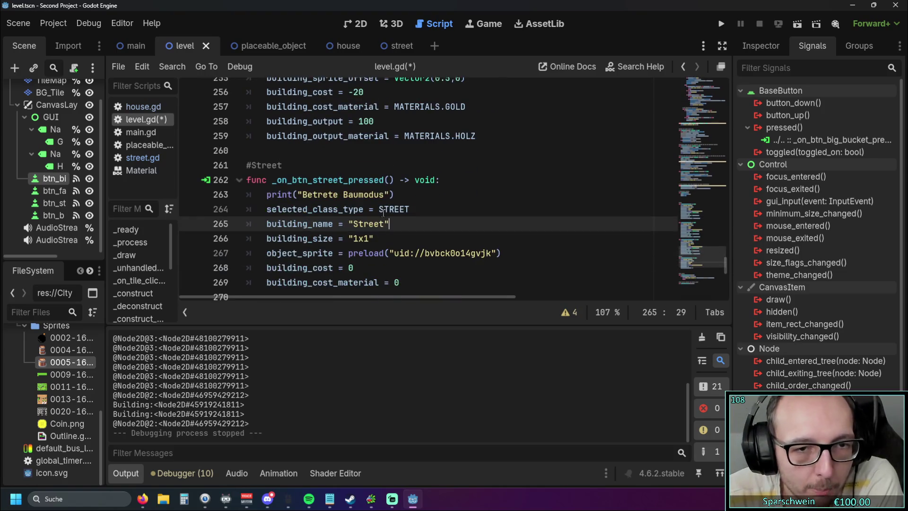
{"action": "left_click", "coordinate": [393, 239]}
{"action": "key", "text": "ctrl+shift+Left"}
{"action": "key", "text": "ctrl+shift+Left"}
{"action": "key", "text": "ctrl+shift+Left"}
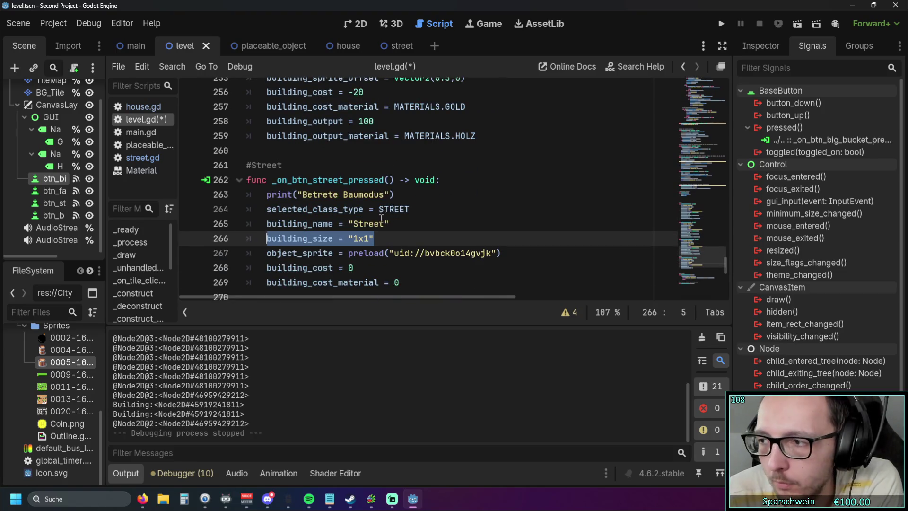
{"action": "scroll", "coordinate": [371, 227], "scroll_direction": "down", "scroll_amount": 1}
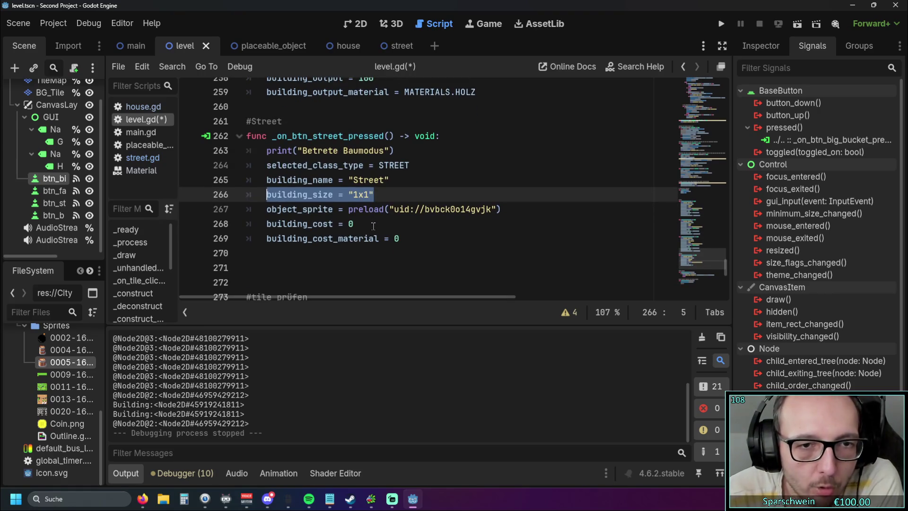
{"action": "scroll", "coordinate": [372, 225], "scroll_direction": "up", "scroll_amount": 2}
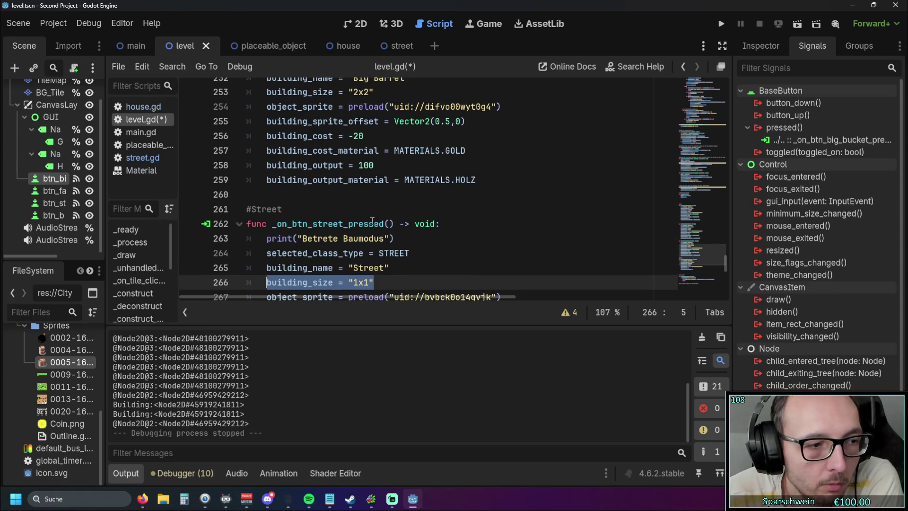
{"action": "scroll", "coordinate": [374, 221], "scroll_direction": "up", "scroll_amount": 3}
{"action": "left_click", "coordinate": [405, 216]}
{"action": "scroll", "coordinate": [405, 216], "scroll_direction": "down", "scroll_amount": 3}
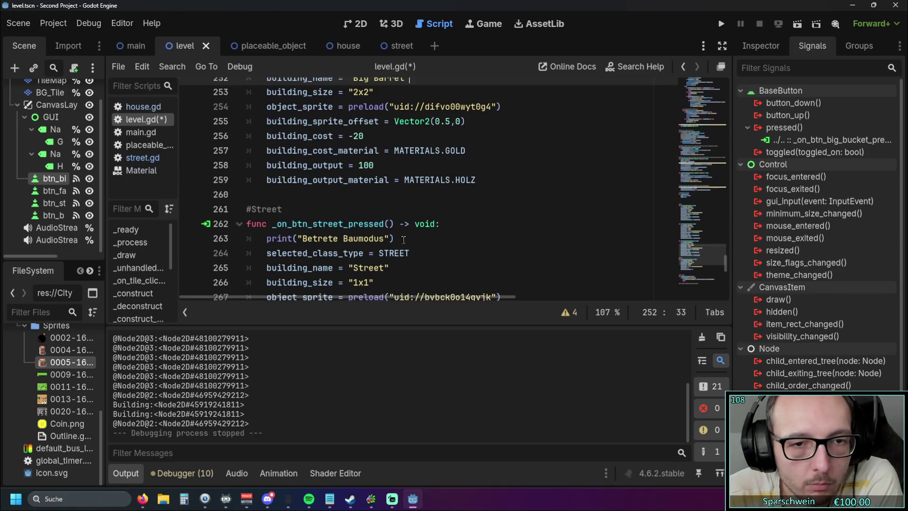
{"action": "scroll", "coordinate": [405, 215], "scroll_direction": "up", "scroll_amount": 3}
{"action": "mouse_move", "coordinate": [724, 259]}
{"action": "left_mouse_down"}
{"action": "mouse_move", "coordinate": [733, 86]}
{"action": "mouse_move", "coordinate": [727, 145]}
{"action": "left_mouse_up"}
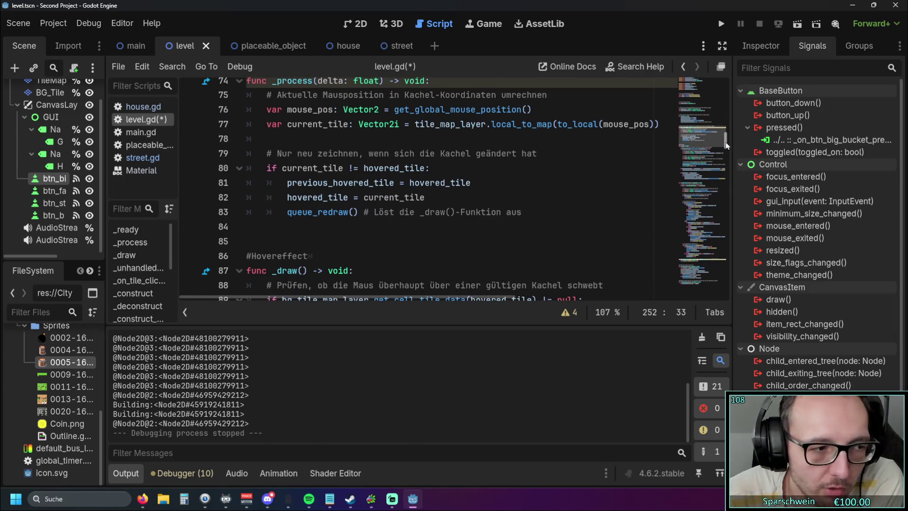
{"action": "left_click_drag", "start_coordinate": [727, 146], "coordinate": [722, 248]}
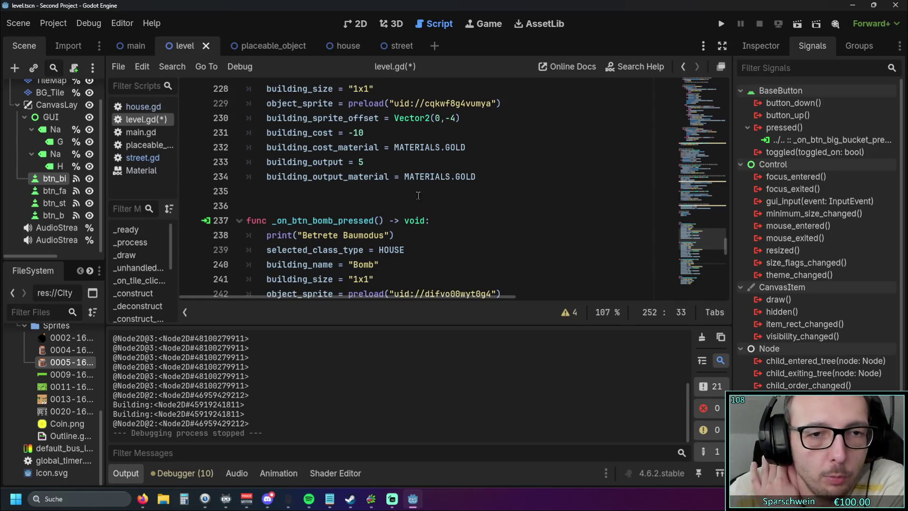
{"action": "scroll", "coordinate": [385, 185], "scroll_direction": "down", "scroll_amount": 4}
{"action": "scroll", "coordinate": [386, 185], "scroll_direction": "down", "scroll_amount": 11}
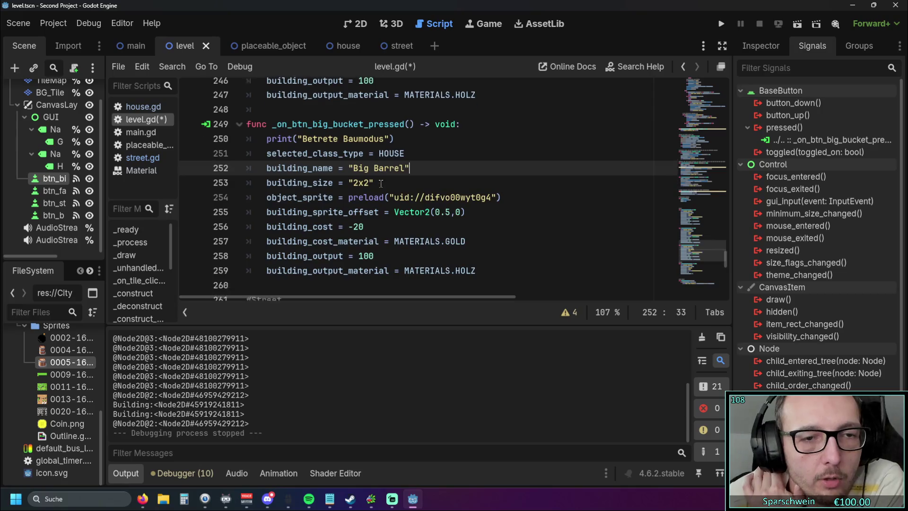
{"action": "scroll", "coordinate": [377, 188], "scroll_direction": "down", "scroll_amount": 2}
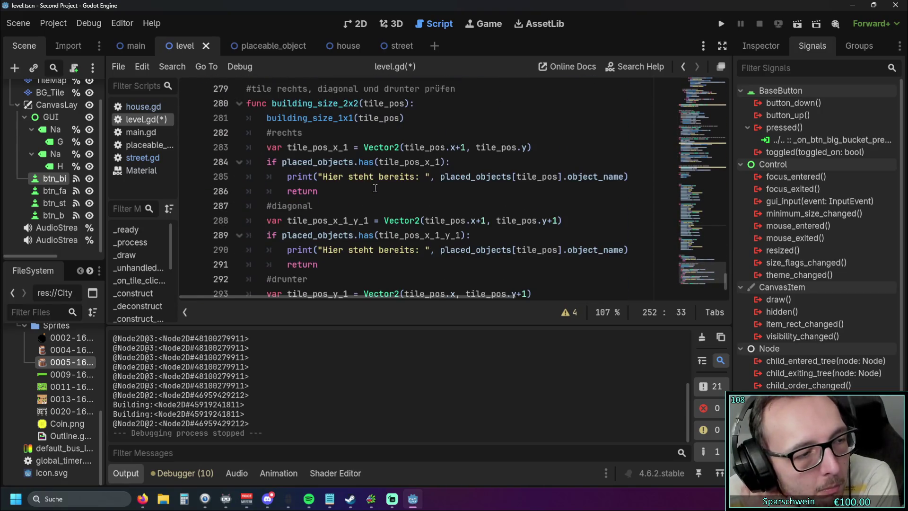
{"action": "scroll", "coordinate": [380, 191], "scroll_direction": "down", "scroll_amount": 2}
{"action": "scroll", "coordinate": [379, 191], "scroll_direction": "up", "scroll_amount": 6}
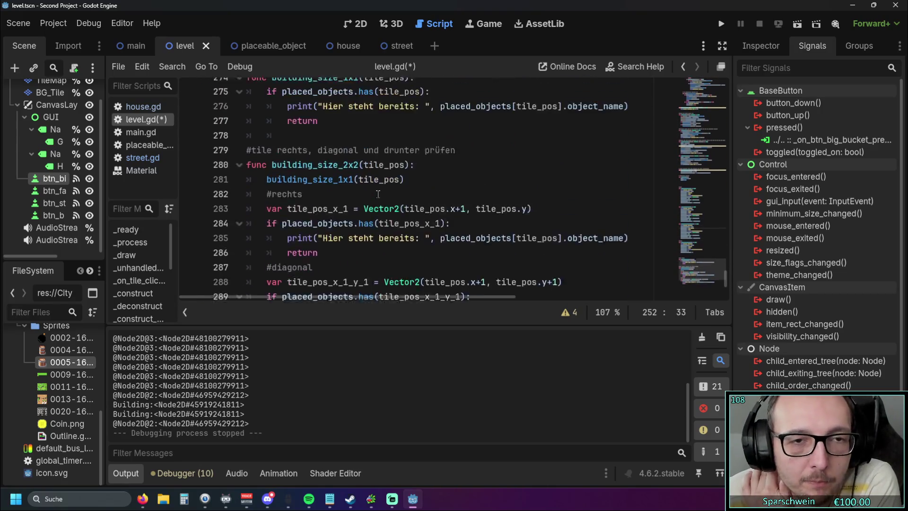
{"action": "scroll", "coordinate": [378, 193], "scroll_direction": "down", "scroll_amount": 3}
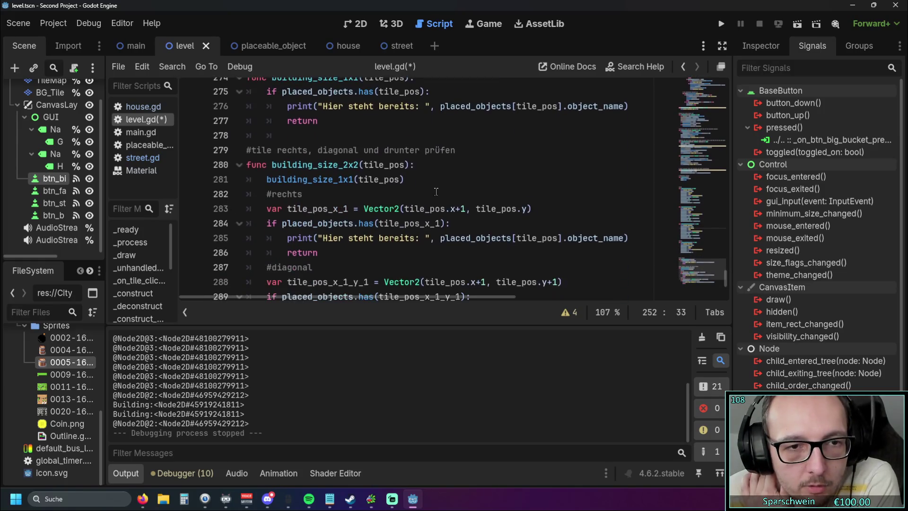
{"action": "scroll", "coordinate": [436, 191], "scroll_direction": "up", "scroll_amount": 2}
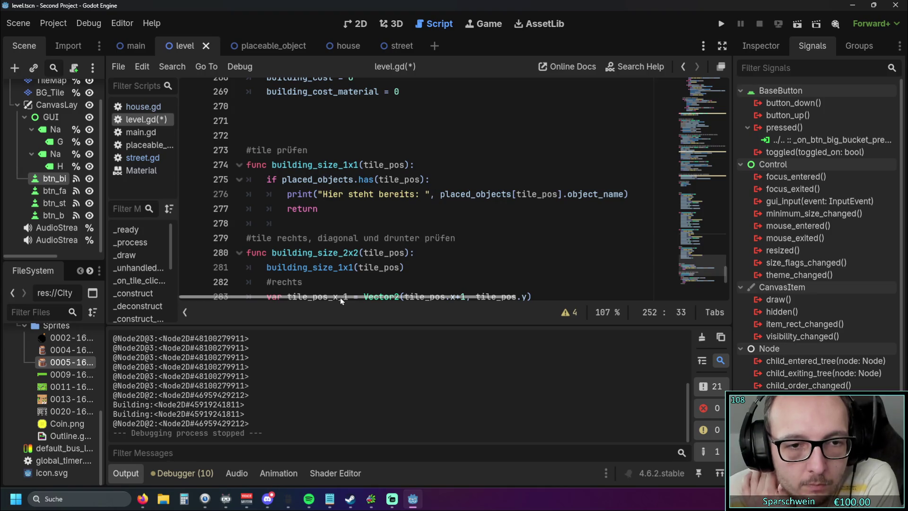
- Prefix the two tile-check comments with '1x1' and '2x2'
{"action": "left_click", "coordinate": [253, 149]}
{"action": "type", "text": "1x1"}
{"action": "left_click", "coordinate": [251, 238]}
{"action": "type", "text": "2x2"}
- Move through the 1x1 check and place the caret after its return
{"action": "left_click", "coordinate": [380, 228]}
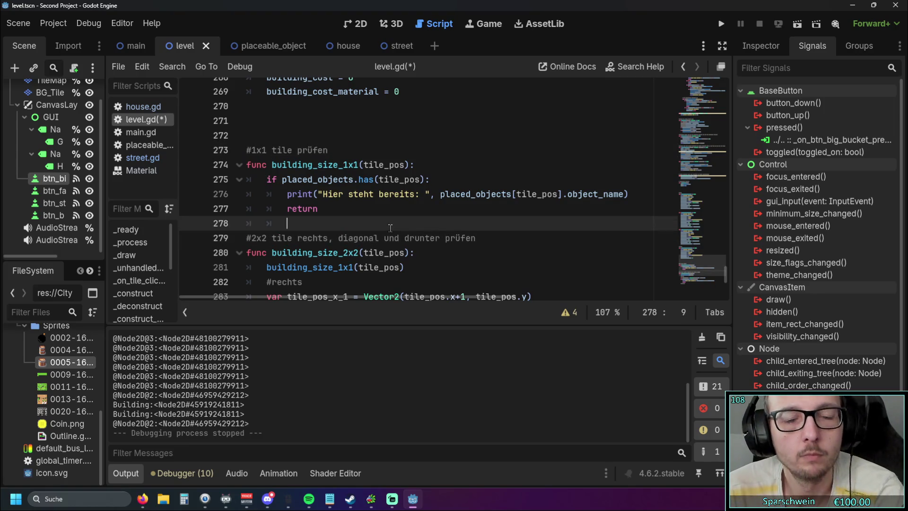
{"action": "left_click", "coordinate": [275, 239]}
{"action": "left_click", "coordinate": [371, 225]}
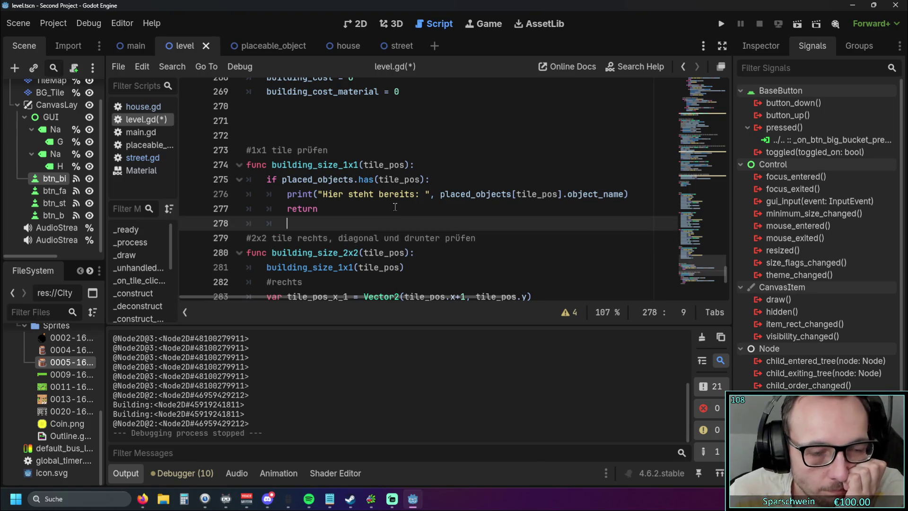
{"action": "scroll", "coordinate": [270, 235], "scroll_direction": "down", "scroll_amount": 2}
{"action": "scroll", "coordinate": [270, 235], "scroll_direction": "up", "scroll_amount": 2}
{"action": "left_click", "coordinate": [270, 237]}
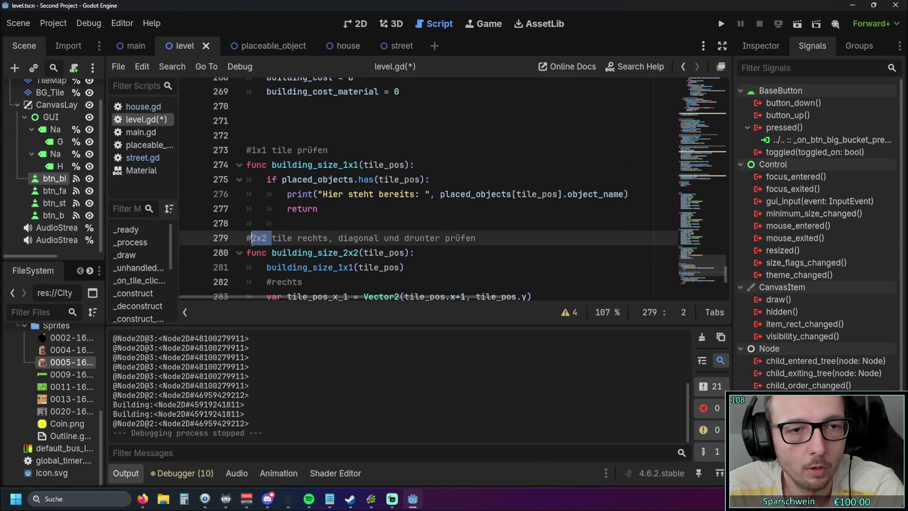
{"action": "left_click", "coordinate": [331, 209]}
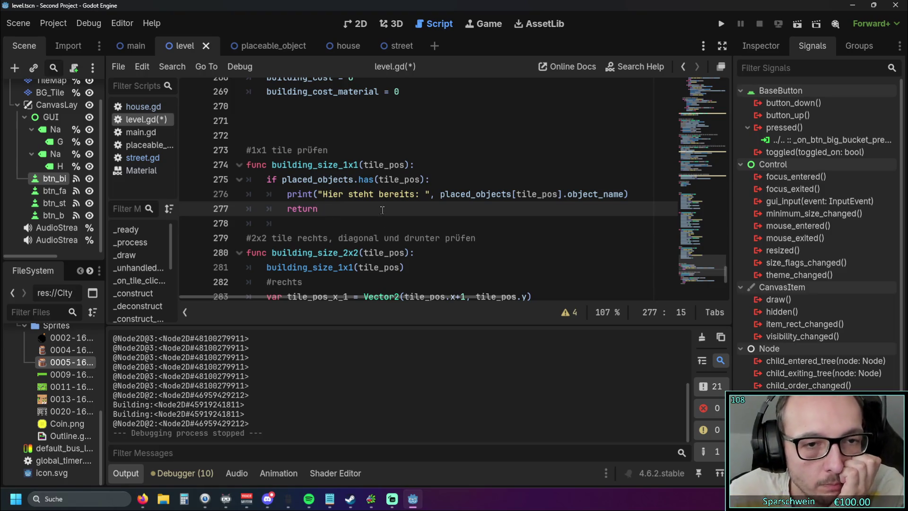
{"action": "scroll", "coordinate": [669, 244], "scroll_direction": "up", "scroll_amount": 15}
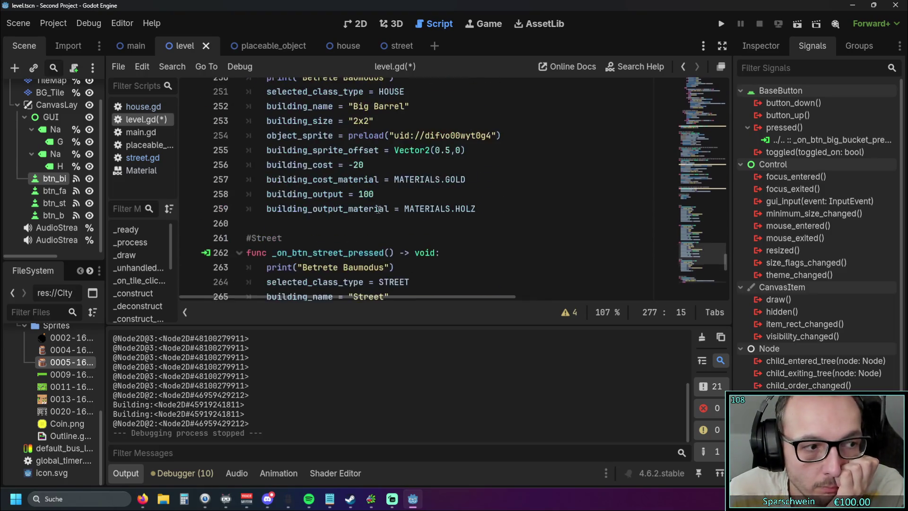
{"action": "mouse_move", "coordinate": [725, 240]}
{"action": "left_mouse_down"}
{"action": "mouse_move", "coordinate": [727, 107]}
{"action": "mouse_move", "coordinate": [730, 123]}
{"action": "left_mouse_up"}
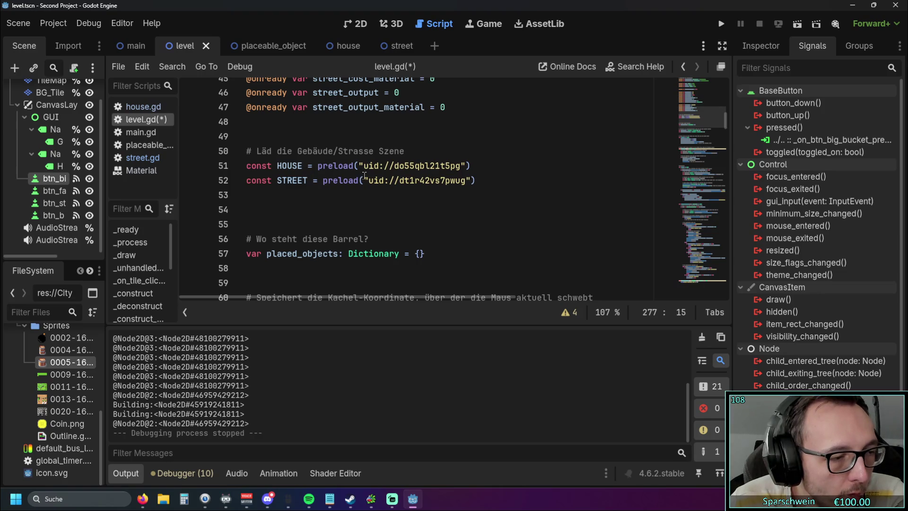
{"action": "scroll", "coordinate": [369, 176], "scroll_direction": "down", "scroll_amount": 2}
{"action": "scroll", "coordinate": [387, 182], "scroll_direction": "up", "scroll_amount": 3}
{"action": "scroll", "coordinate": [395, 184], "scroll_direction": "down", "scroll_amount": 10}
{"action": "scroll", "coordinate": [405, 189], "scroll_direction": "up", "scroll_amount": 3}
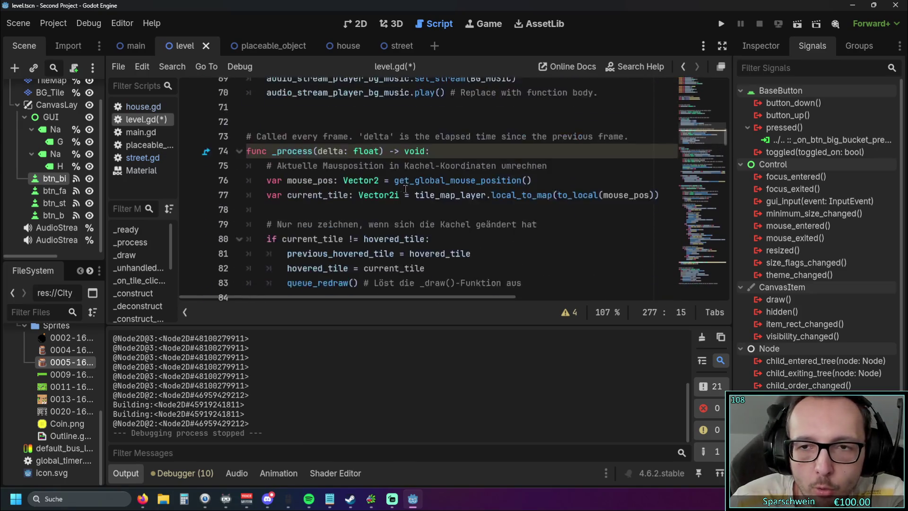
{"action": "scroll", "coordinate": [406, 189], "scroll_direction": "up", "scroll_amount": 15}
{"action": "scroll", "coordinate": [411, 192], "scroll_direction": "down", "scroll_amount": 10}
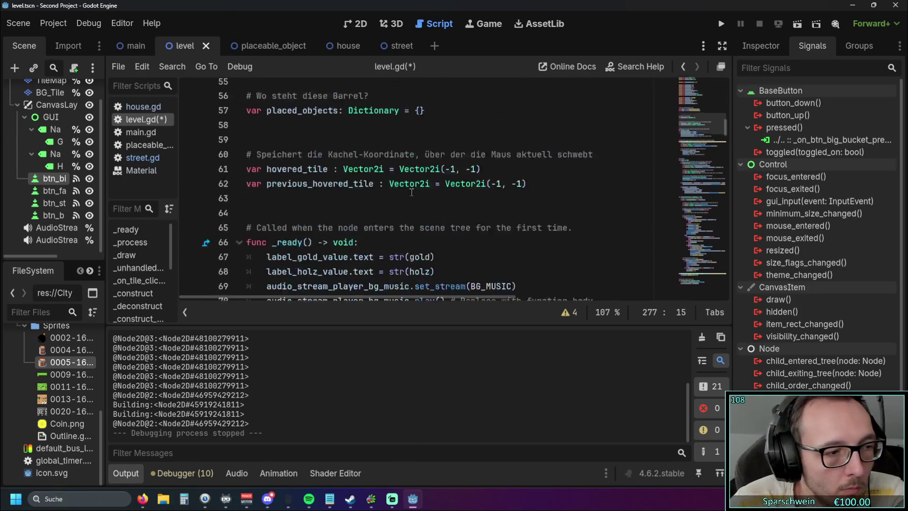
{"action": "scroll", "coordinate": [411, 192], "scroll_direction": "down", "scroll_amount": 10}
{"action": "scroll", "coordinate": [409, 189], "scroll_direction": "down", "scroll_amount": 10}
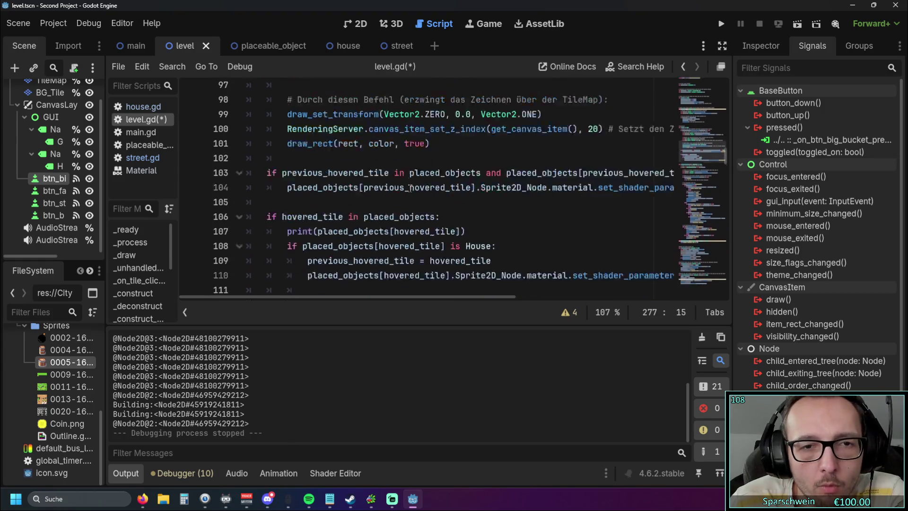
{"action": "scroll", "coordinate": [410, 188], "scroll_direction": "down", "scroll_amount": 3}
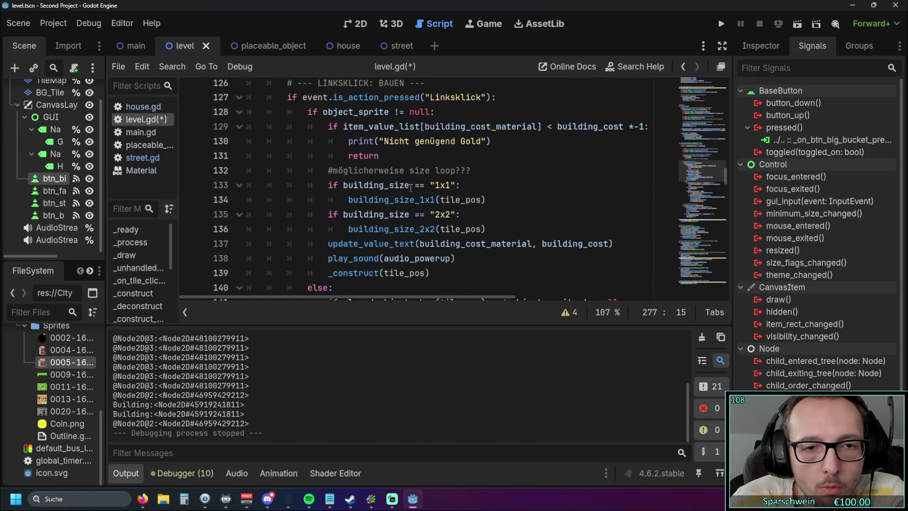
{"action": "scroll", "coordinate": [403, 191], "scroll_direction": "up", "scroll_amount": 1}
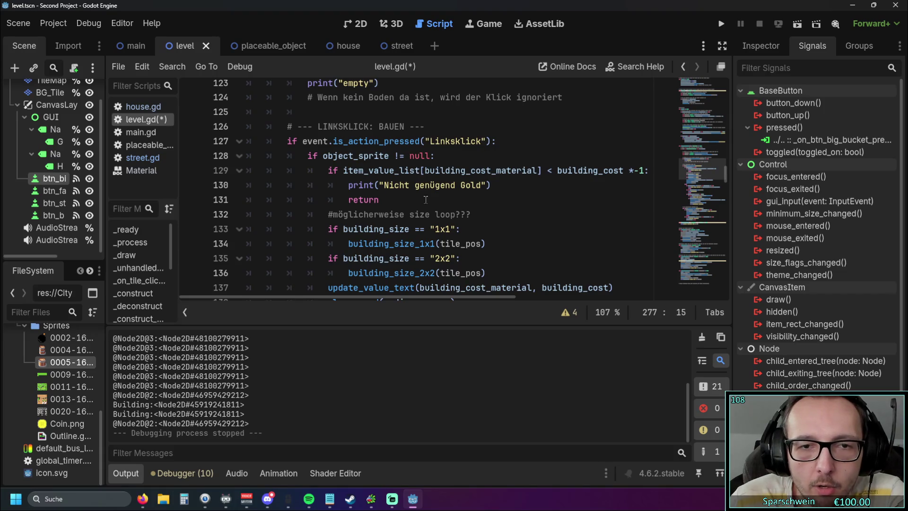
{"action": "left_click_drag", "start_coordinate": [386, 200], "coordinate": [331, 171]}
{"action": "left_click", "coordinate": [408, 213]}
{"action": "left_click_drag", "start_coordinate": [395, 201], "coordinate": [331, 170]}
{"action": "left_click", "coordinate": [431, 213]}
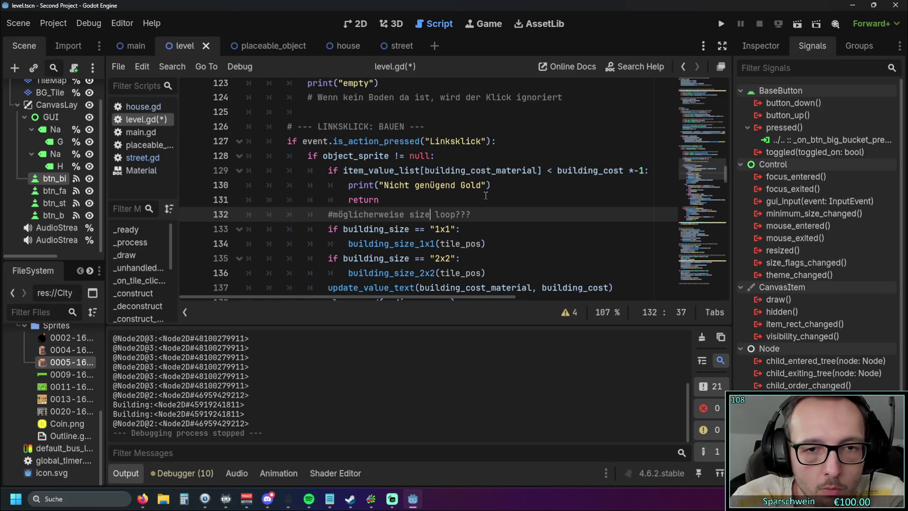
{"action": "left_click_drag", "start_coordinate": [724, 174], "coordinate": [725, 284]}
{"action": "scroll", "coordinate": [552, 227], "scroll_direction": "up", "scroll_amount": 5}
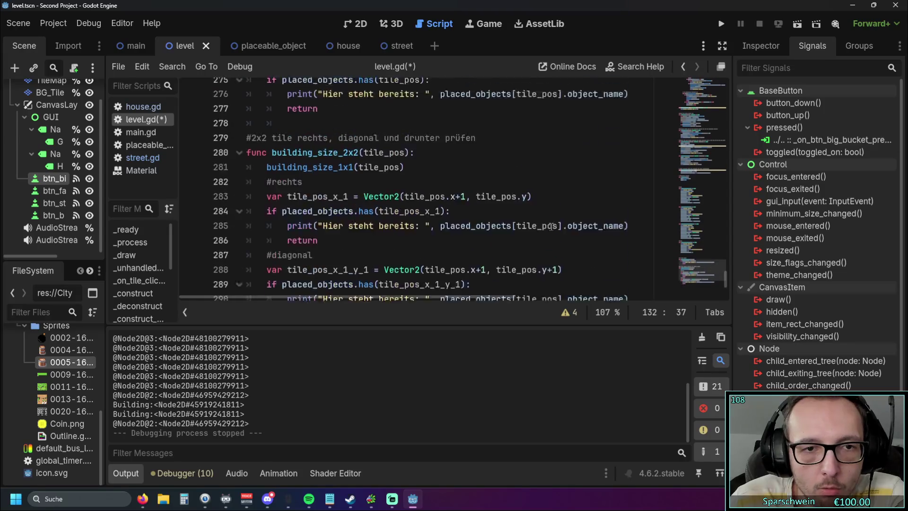
{"action": "mouse_move", "coordinate": [331, 208]}
{"action": "left_mouse_down"}
{"action": "mouse_move", "coordinate": [258, 194]}
{"action": "mouse_move", "coordinate": [246, 179]}
{"action": "left_mouse_up"}
{"action": "left_click", "coordinate": [346, 203]}
{"action": "scroll", "coordinate": [354, 190], "scroll_direction": "down", "scroll_amount": 1}
{"action": "scroll", "coordinate": [362, 174], "scroll_direction": "down", "scroll_amount": 3}
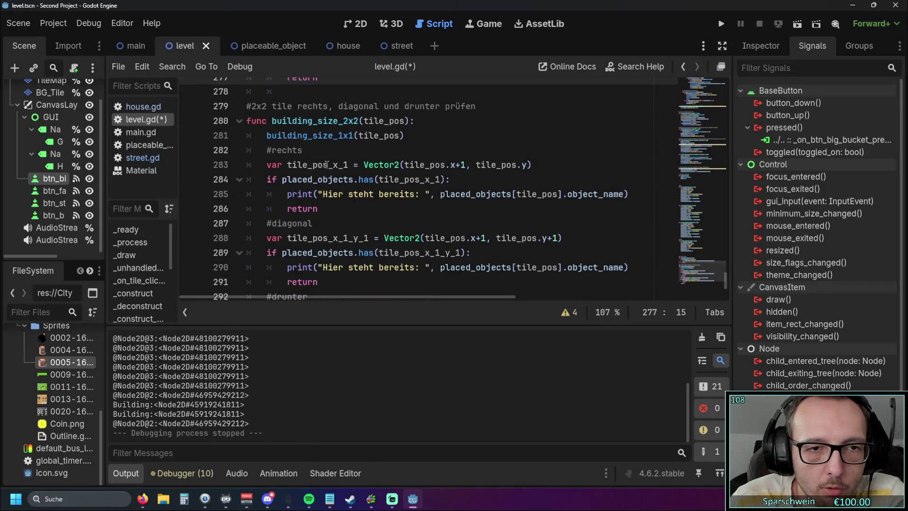
{"action": "left_click_drag", "start_coordinate": [319, 157], "coordinate": [278, 129]}
{"action": "scroll", "coordinate": [333, 201], "scroll_direction": "down", "scroll_amount": 1}
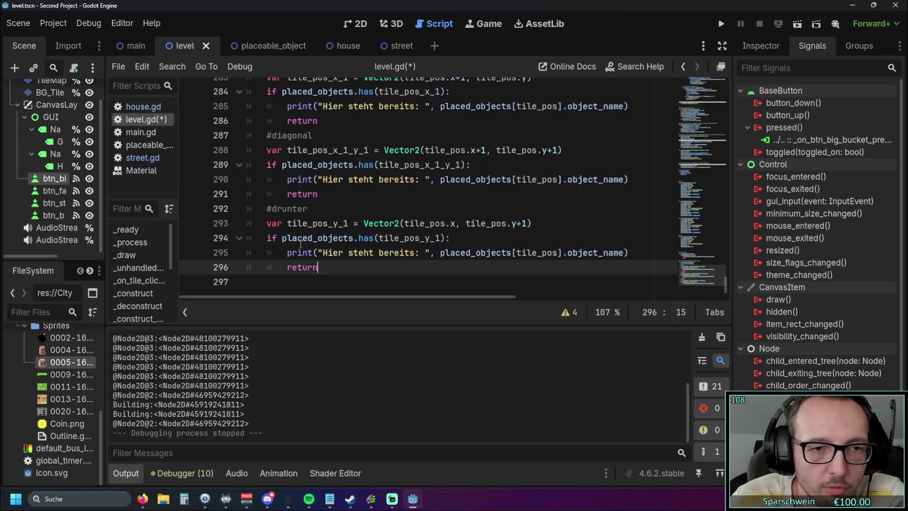
{"action": "left_click", "coordinate": [379, 223]}
{"action": "scroll", "coordinate": [363, 209], "scroll_direction": "up", "scroll_amount": 1}
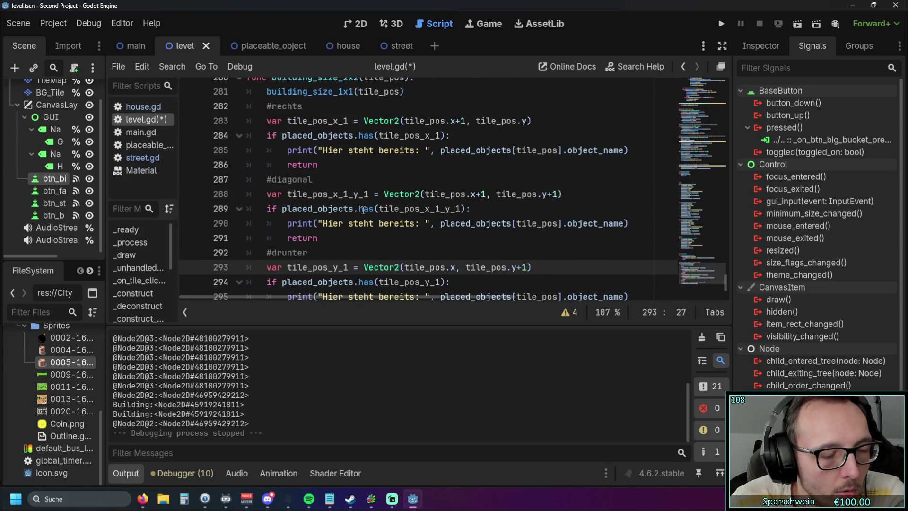
{"action": "scroll", "coordinate": [363, 209], "scroll_direction": "down", "scroll_amount": 1}
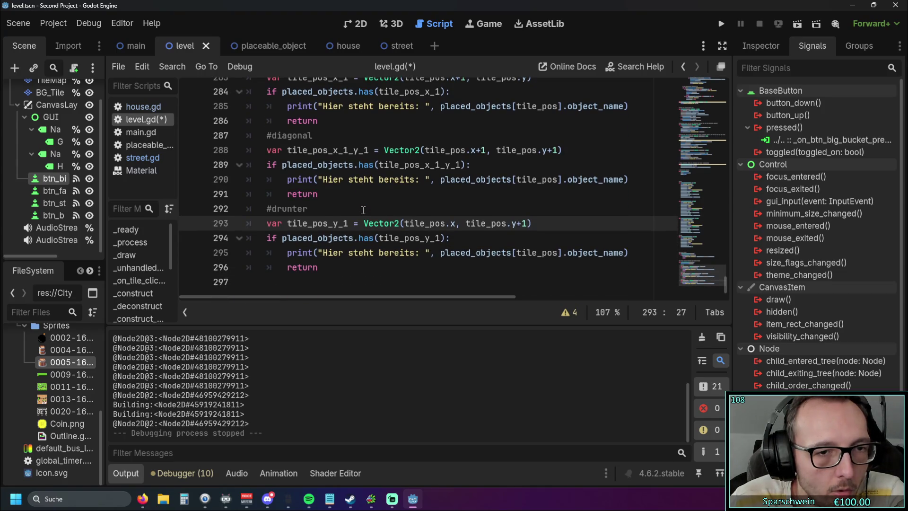
{"action": "scroll", "coordinate": [285, 286], "scroll_direction": "up", "scroll_amount": 3}
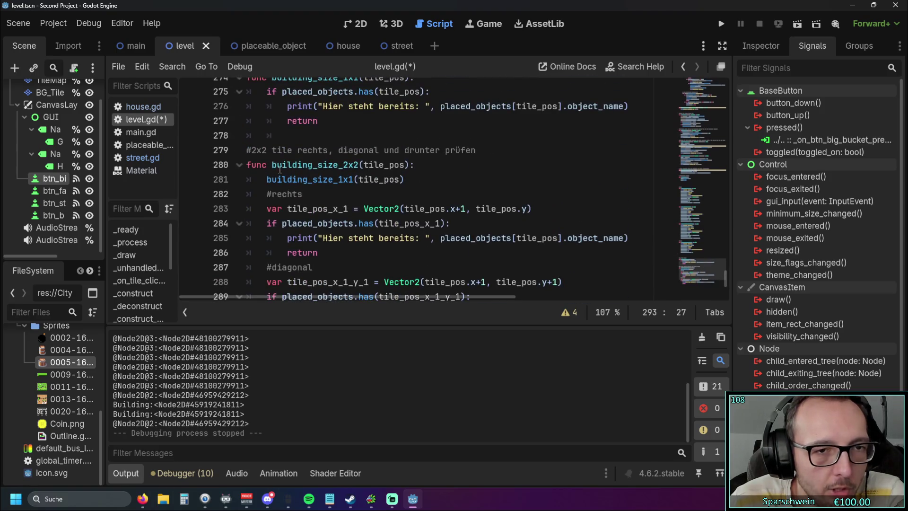
{"action": "left_click_drag", "start_coordinate": [724, 277], "coordinate": [722, 175]}
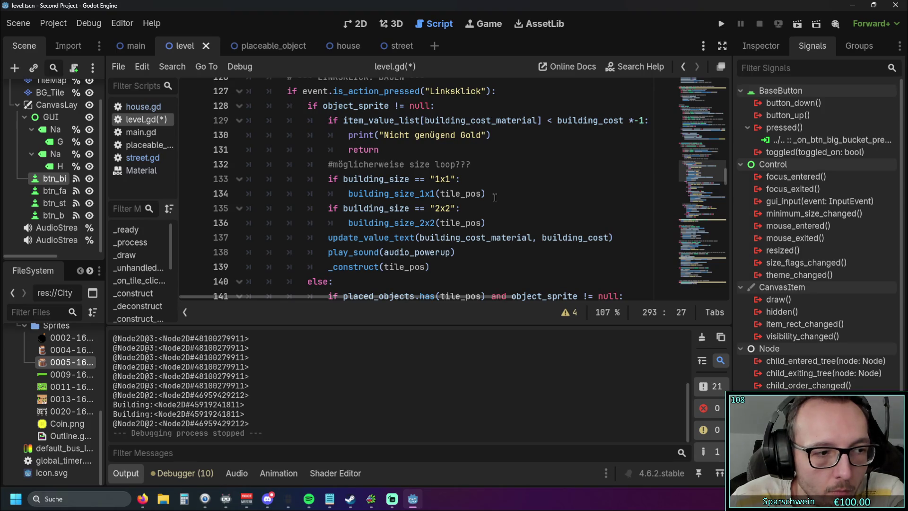
{"action": "left_click_drag", "start_coordinate": [726, 185], "coordinate": [724, 291]}
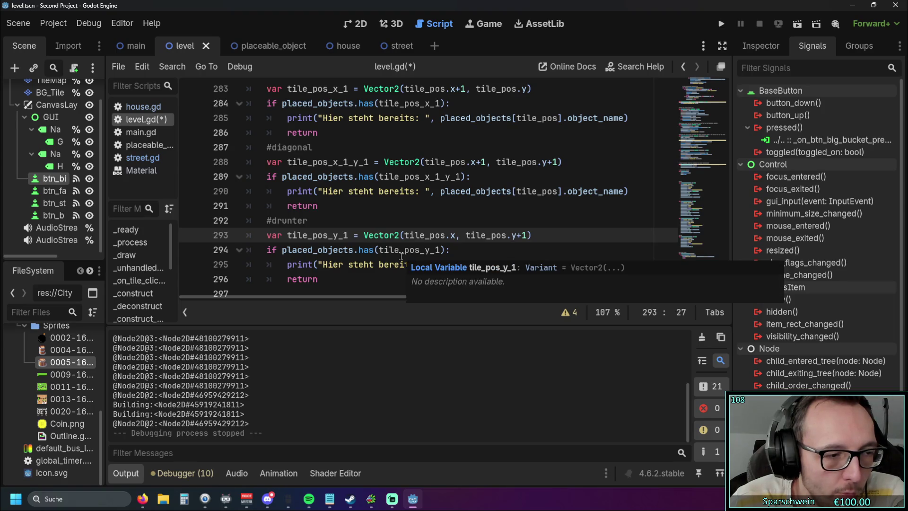
{"action": "left_click_drag", "start_coordinate": [725, 284], "coordinate": [725, 179]}
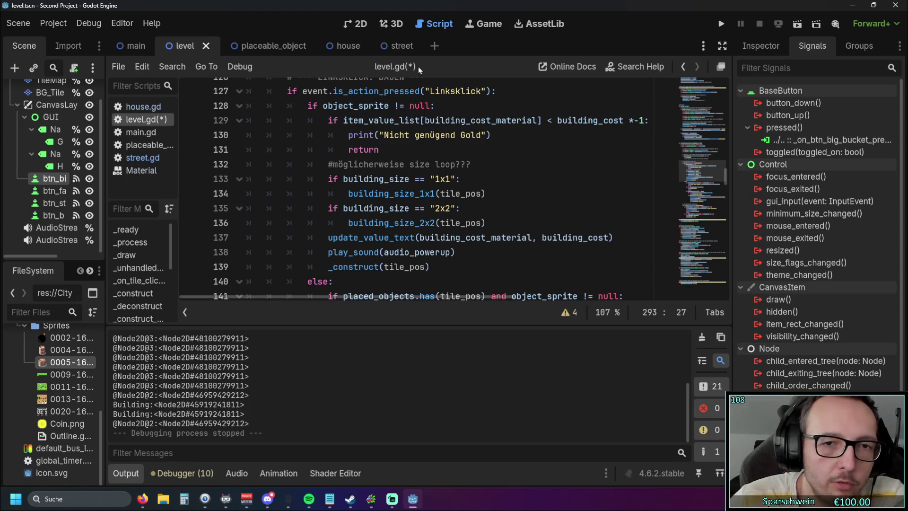
{"action": "double_click", "coordinate": [432, 207]}
- Remove the stray space before building_size_1x1(tile_pos) on line 134 and prefix it with 'if'
{"action": "left_click", "coordinate": [468, 209]}
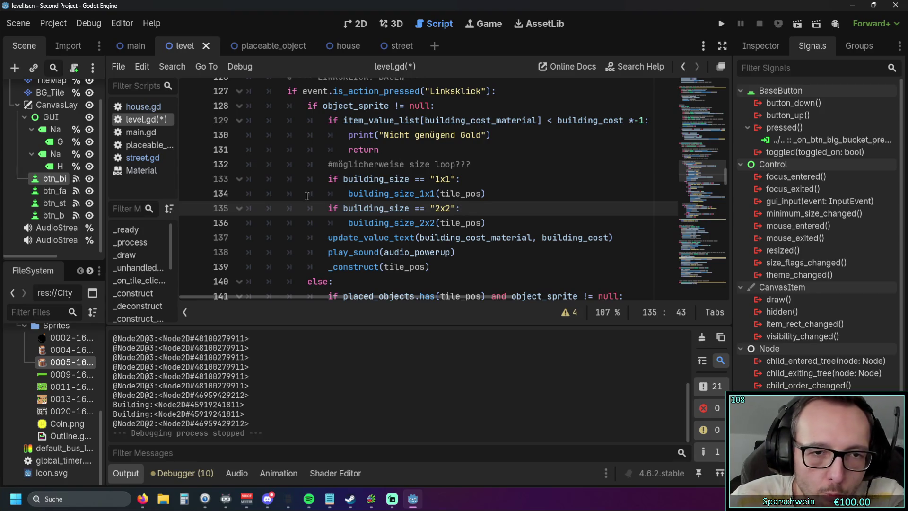
{"action": "left_click", "coordinate": [348, 193]}
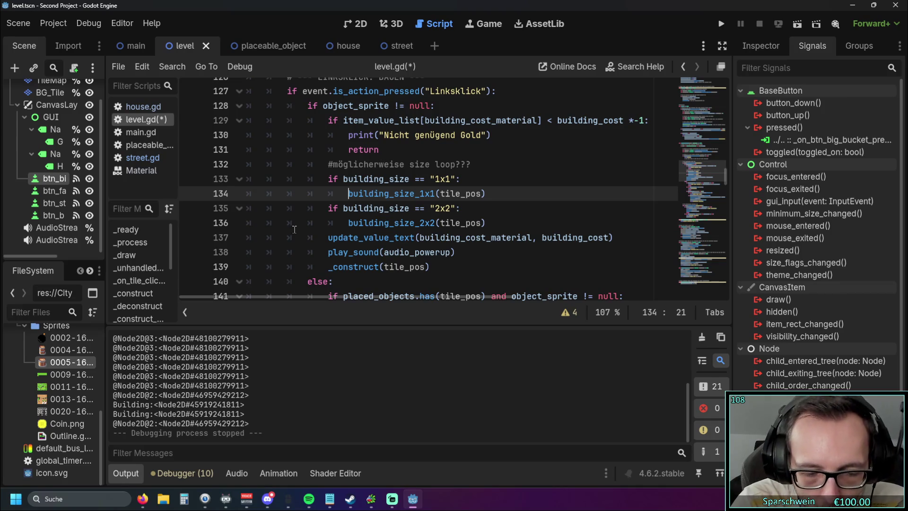
{"action": "key", "text": "BackSpace"}
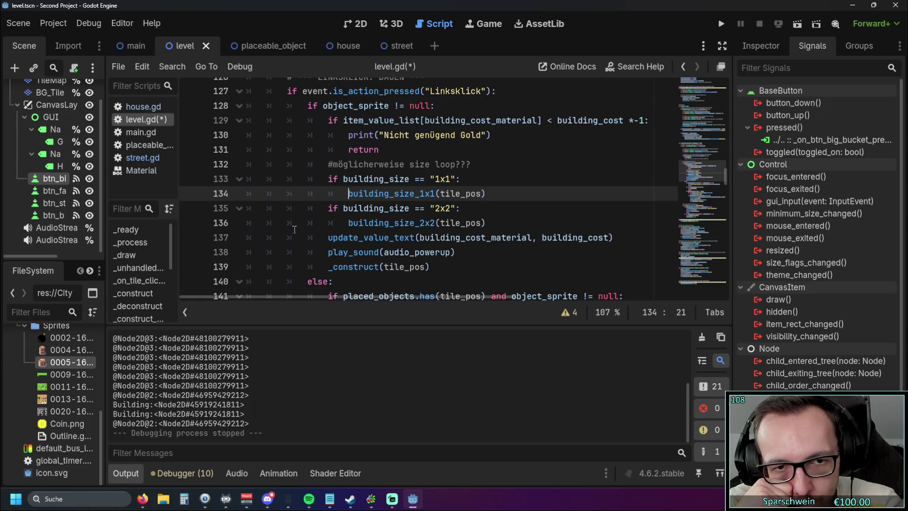
{"action": "type", "text": "if"}
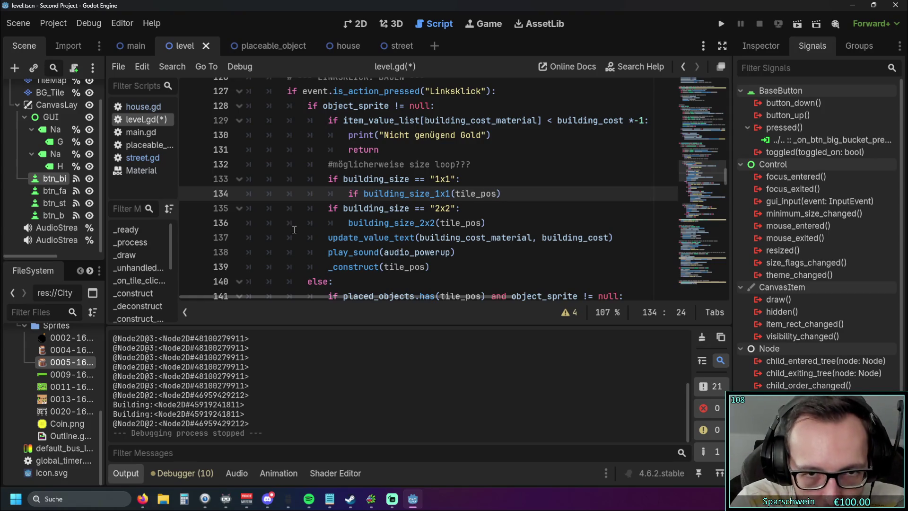
- End line 134 with a colon and put 'return' on the indented line beneath
{"action": "left_click", "coordinate": [522, 194]}
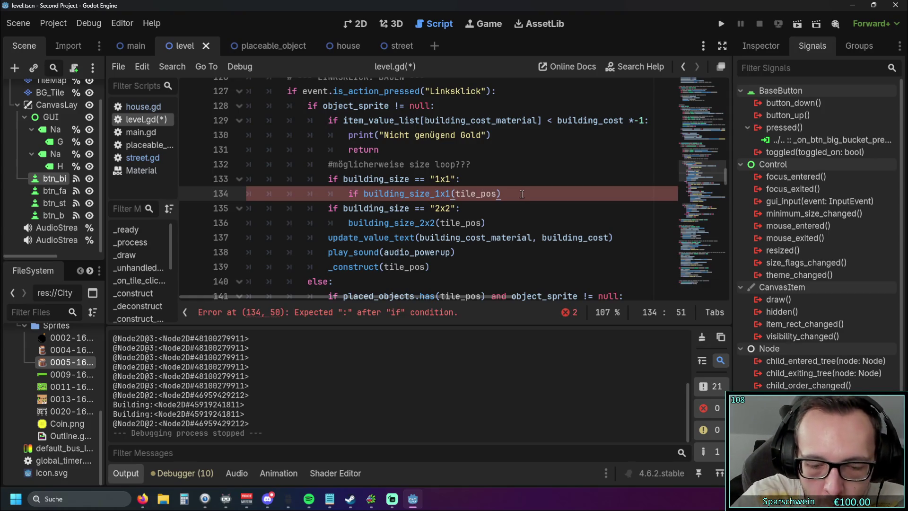
{"action": "type", "text": ":"}
{"action": "key", "text": "Return"}
{"action": "type", "text": "return"}
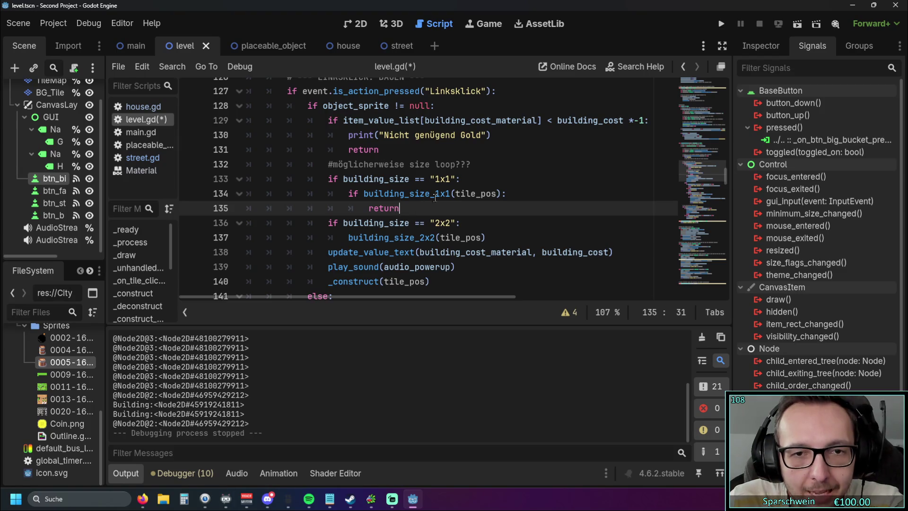
{"action": "left_click", "coordinate": [458, 178]}
- Append 'and building_size_1x1()' to the 1x1 condition on line 133
{"action": "type", "text": "and"}
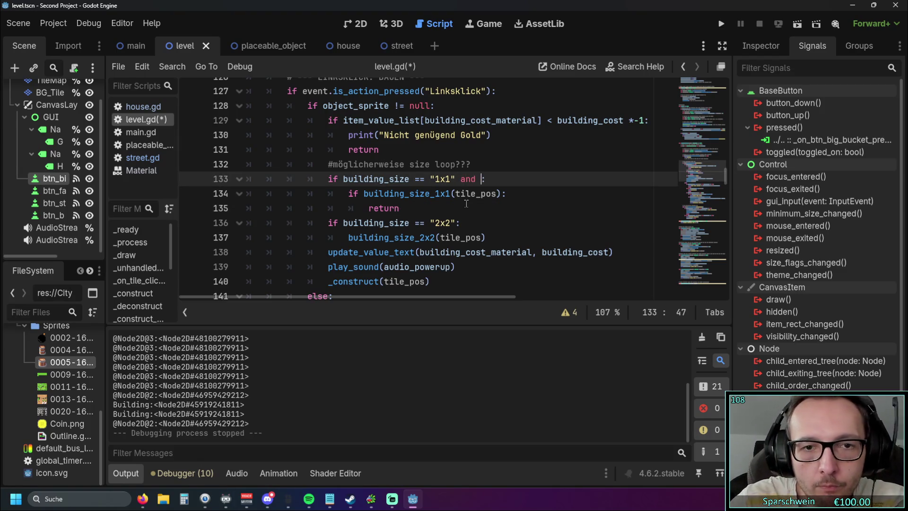
{"action": "left_click_drag", "start_coordinate": [364, 194], "coordinate": [452, 198]}
{"action": "key", "text": "ctrl+c"}
{"action": "left_click", "coordinate": [482, 179]}
{"action": "key", "text": "ctrl+v"}
{"action": "type", "text": "()"}
- Delete the nested if line and replace its return with 'pass'
{"action": "left_click", "coordinate": [442, 208]}
{"action": "scroll", "coordinate": [425, 209], "scroll_direction": "up", "scroll_amount": 1}
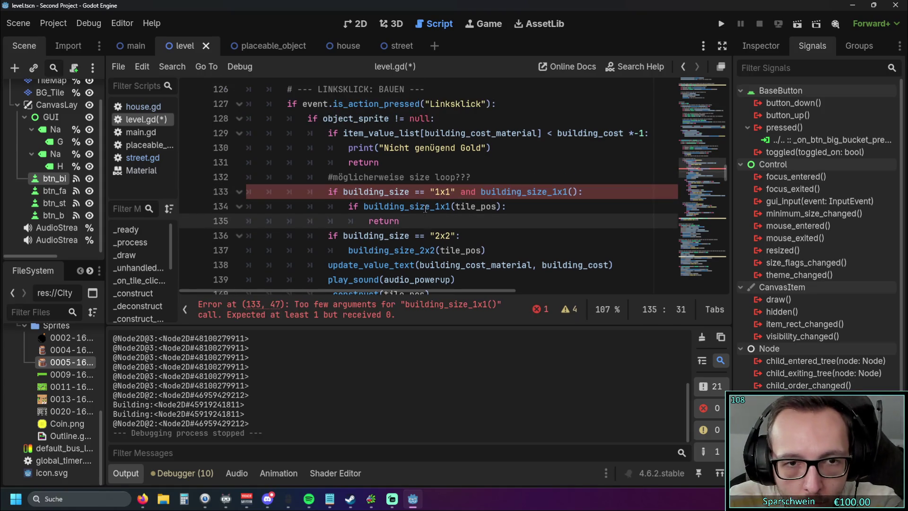
{"action": "left_click_drag", "start_coordinate": [506, 206], "coordinate": [246, 207]}
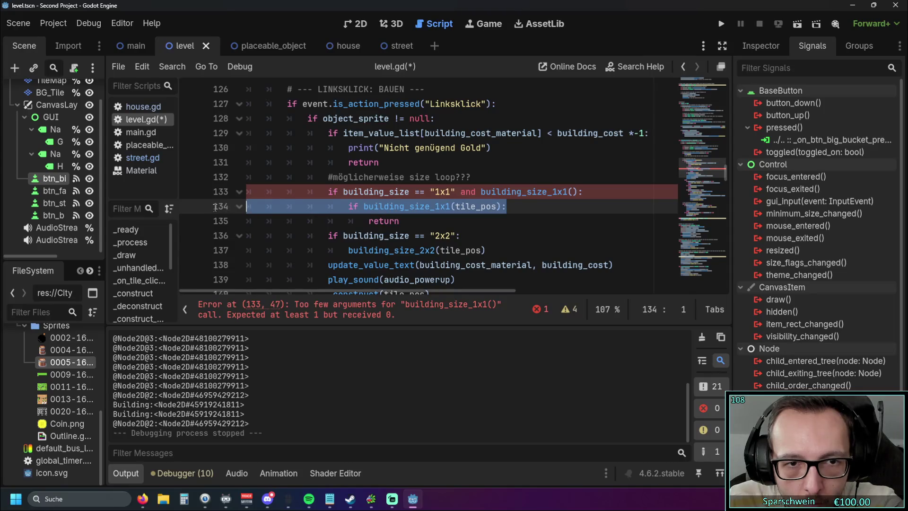
{"action": "key", "text": "BackSpace"}
{"action": "key", "text": "Delete"}
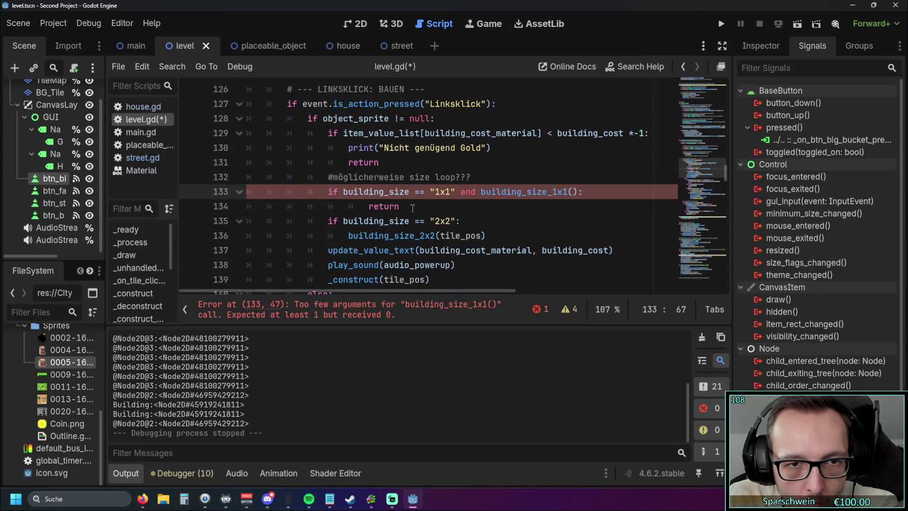
{"action": "left_click", "coordinate": [412, 207]}
{"action": "key", "text": "BackSpace"}
{"action": "key", "text": "BackSpace"}
{"action": "key", "text": "BackSpace"}
{"action": "key", "text": "BackSpace"}
{"action": "key", "text": "BackSpace"}
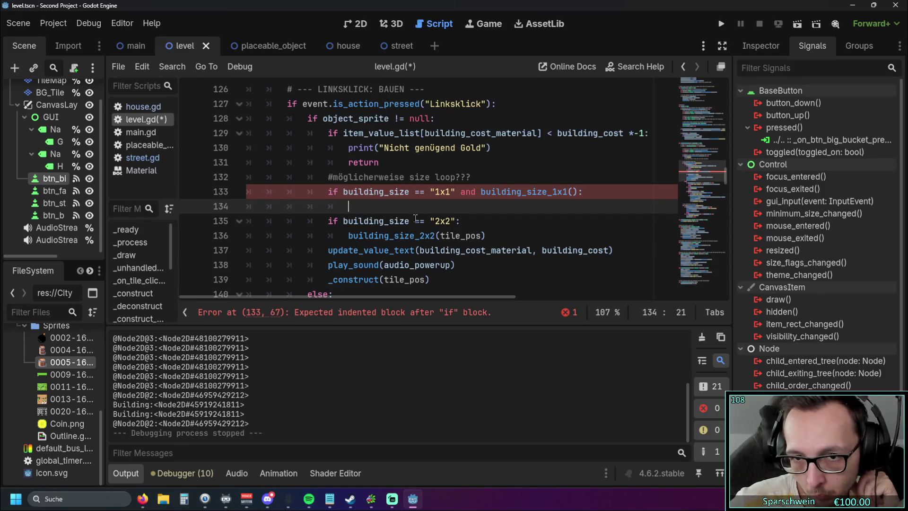
{"action": "type", "text": "pass"}
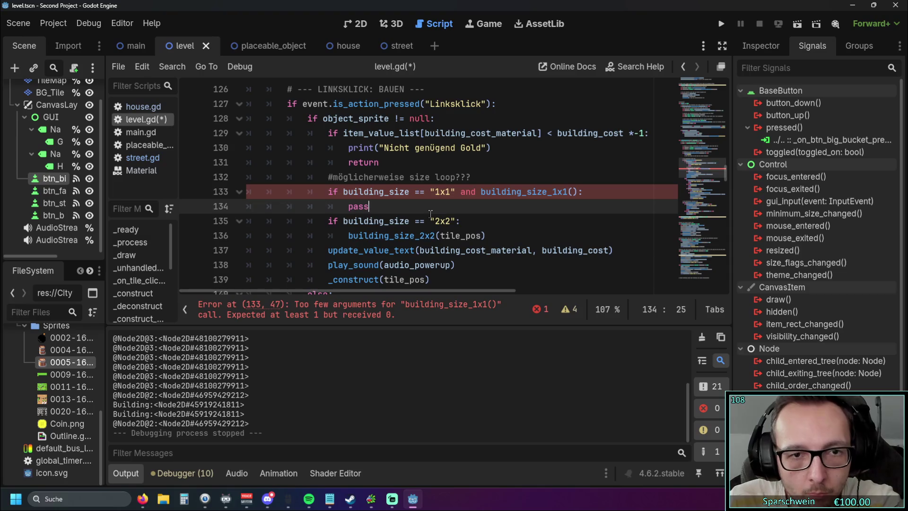
- Pass tile_pos as the building_size_1x1 argument and review the script
{"action": "left_click", "coordinate": [571, 192]}
{"action": "type", "text": "tile"}
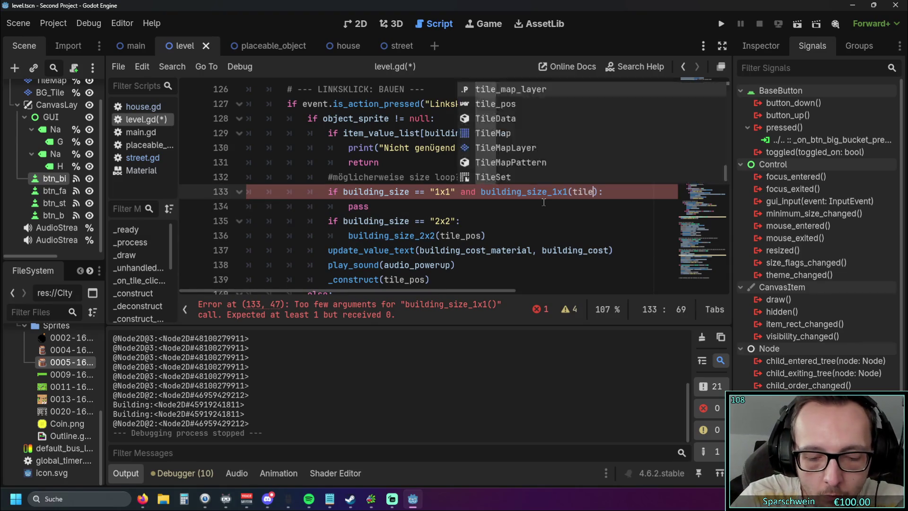
{"action": "type", "text": "_pos"}
{"action": "left_click", "coordinate": [457, 221]}
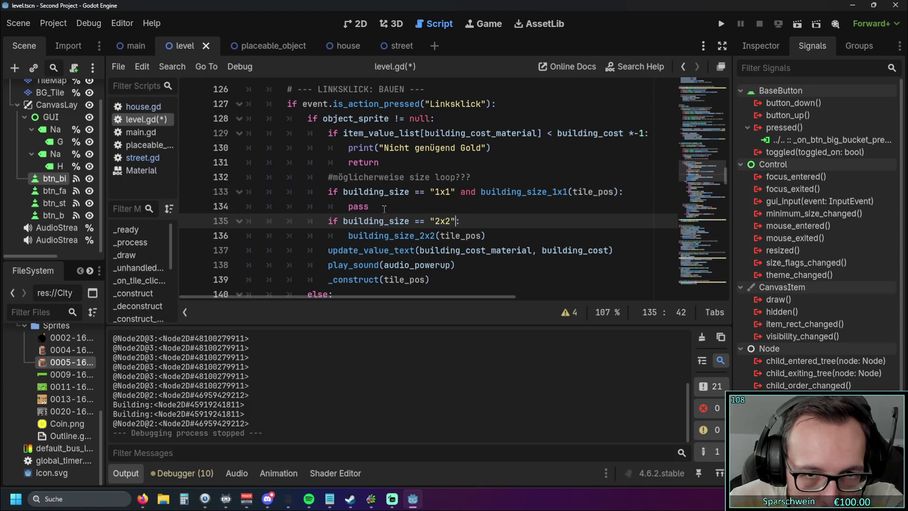
{"action": "left_click_drag", "start_coordinate": [724, 181], "coordinate": [727, 291]}
{"action": "scroll", "coordinate": [359, 220], "scroll_direction": "up", "scroll_amount": 2}
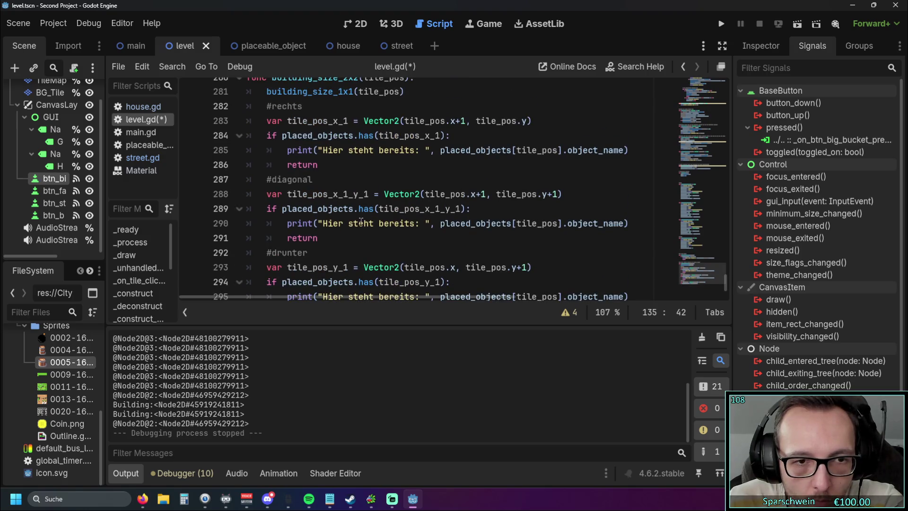
{"action": "scroll", "coordinate": [359, 219], "scroll_direction": "down", "scroll_amount": 1}
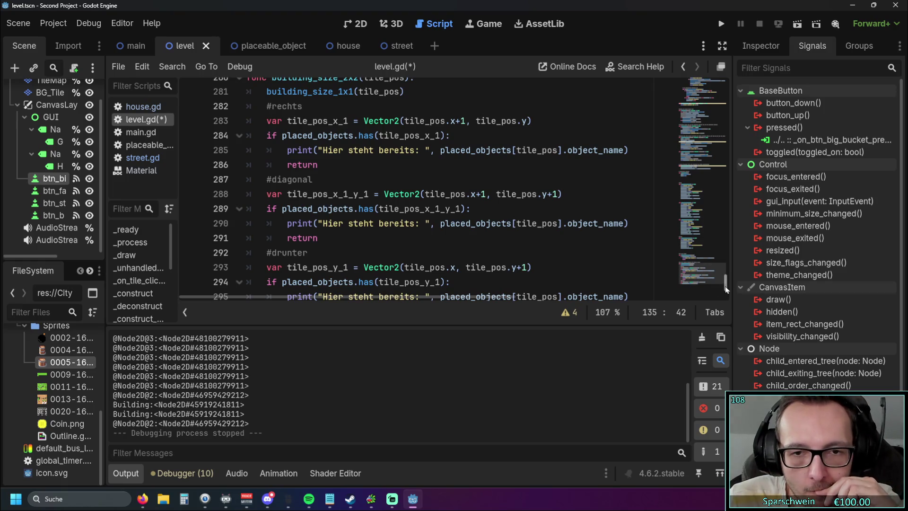
{"action": "scroll", "coordinate": [726, 289], "scroll_direction": "down", "scroll_amount": 1}
{"action": "scroll", "coordinate": [722, 288], "scroll_direction": "up", "scroll_amount": 1}
{"action": "mouse_move", "coordinate": [722, 287]}
{"action": "left_mouse_down"}
{"action": "mouse_move", "coordinate": [726, 147]}
{"action": "mouse_move", "coordinate": [719, 190]}
{"action": "mouse_move", "coordinate": [719, 179]}
{"action": "left_mouse_up"}
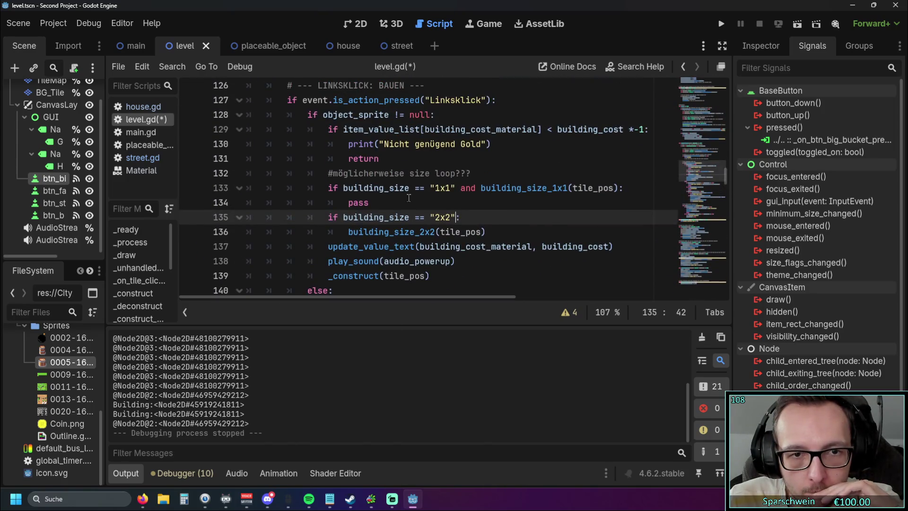
- Replace 'pass' with 'return' in the 1x1 branch and review the checks
{"action": "double_click", "coordinate": [356, 203]}
{"action": "type", "text": "return"}
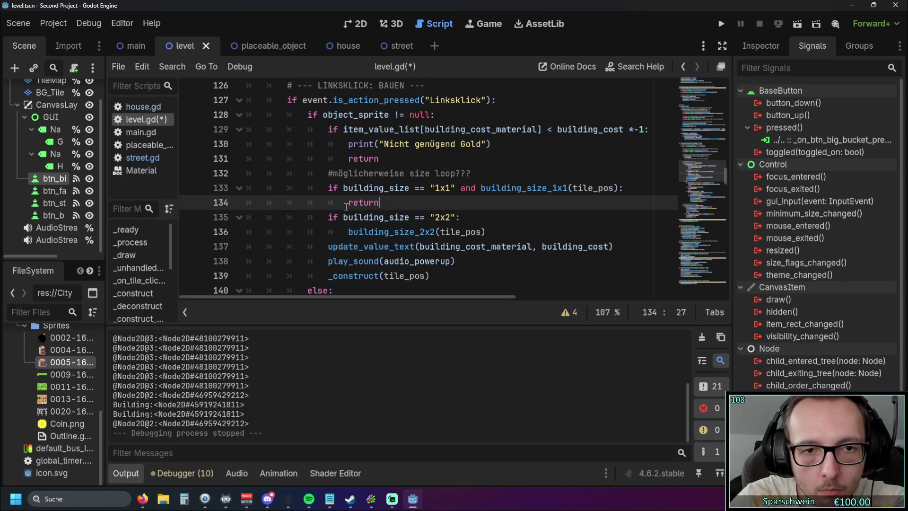
{"action": "left_click", "coordinate": [464, 159]}
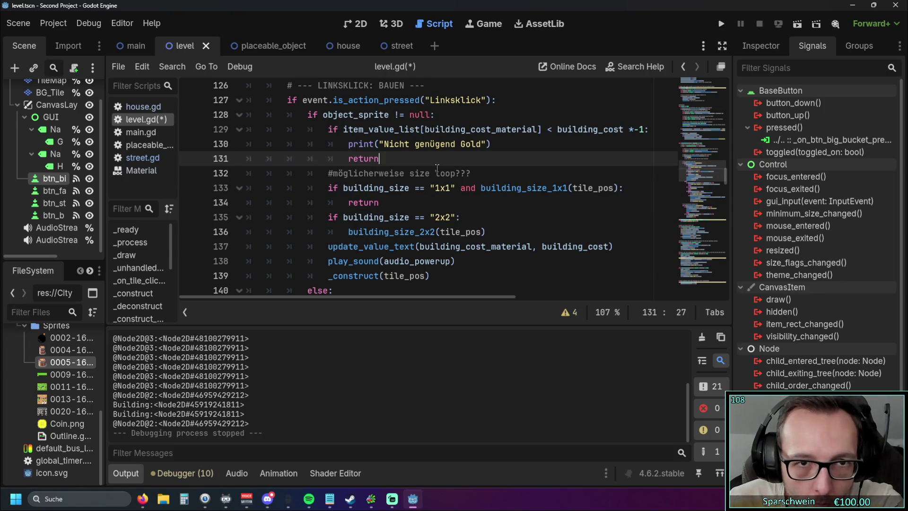
{"action": "scroll", "coordinate": [433, 168], "scroll_direction": "down", "scroll_amount": 1}
{"action": "scroll", "coordinate": [433, 168], "scroll_direction": "up", "scroll_amount": 1}
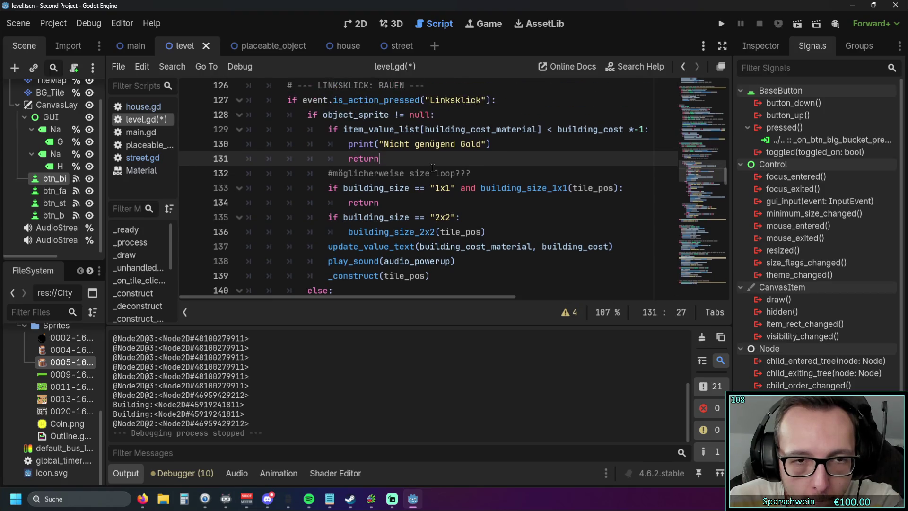
{"action": "left_click_drag", "start_coordinate": [433, 216], "coordinate": [433, 209]}
{"action": "left_click", "coordinate": [428, 203]}
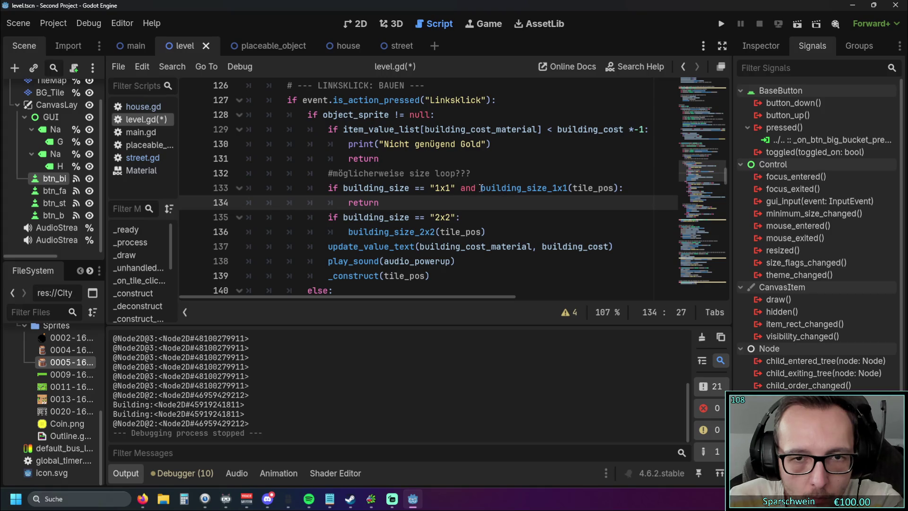
{"action": "double_click", "coordinate": [487, 189]}
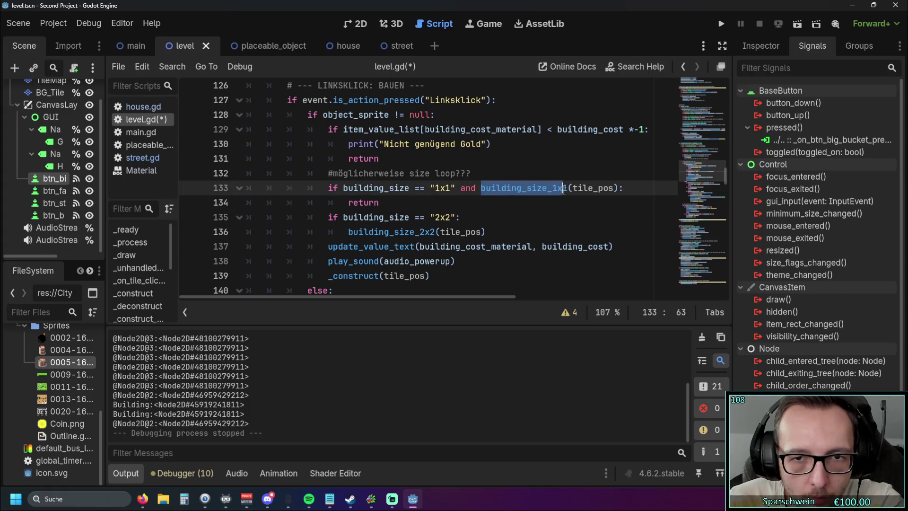
{"action": "left_click", "coordinate": [545, 207]}
- Run the game, build barrels repeatedly on the same tile, then stop it
{"action": "left_click", "coordinate": [727, 23]}
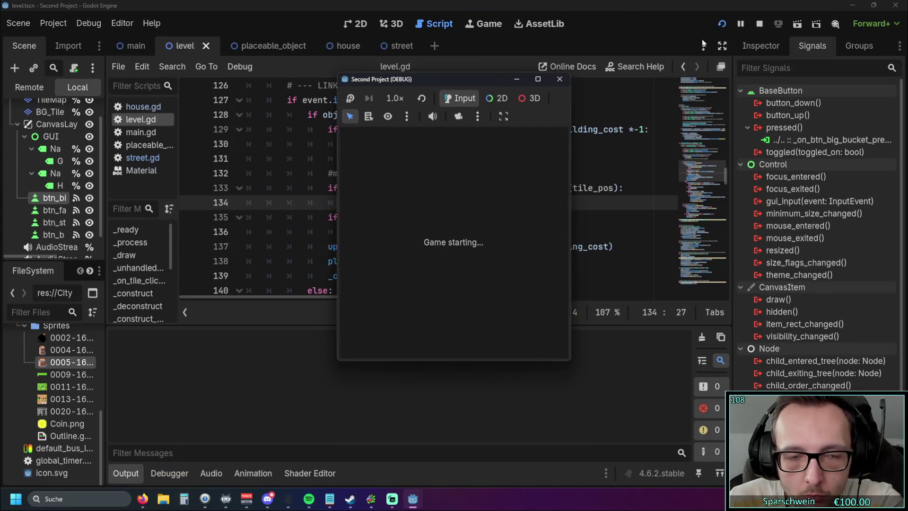
{"action": "left_click", "coordinate": [427, 341]}
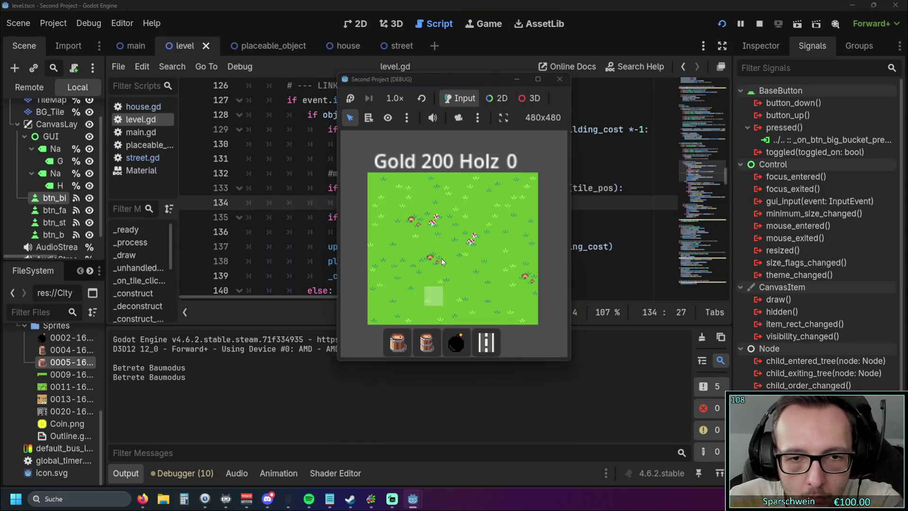
{"action": "left_click", "coordinate": [441, 243]}
{"action": "left_click", "coordinate": [437, 241]}
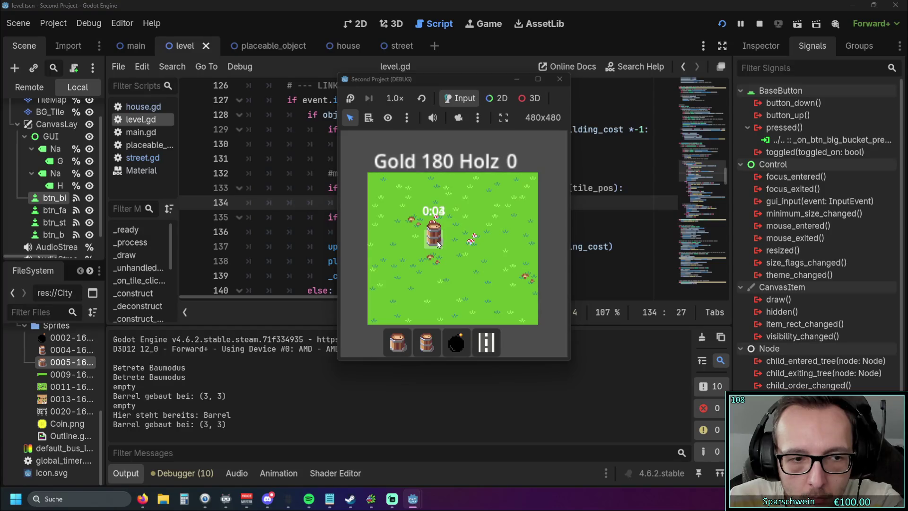
{"action": "left_click", "coordinate": [438, 244]}
{"action": "left_click", "coordinate": [438, 244]}
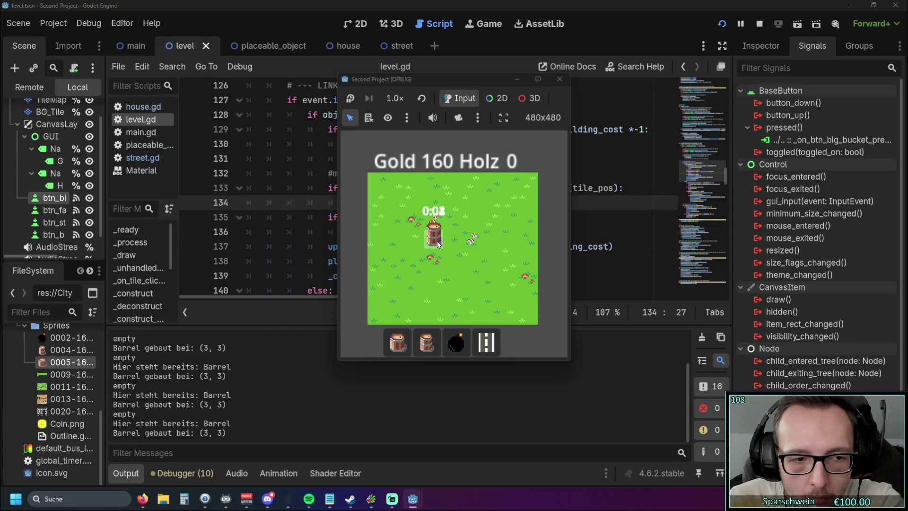
{"action": "left_click", "coordinate": [438, 243]}
{"action": "triple_click", "coordinate": [438, 244]}
{"action": "double_click", "coordinate": [437, 244]}
{"action": "double_click", "coordinate": [438, 243]}
{"action": "triple_click", "coordinate": [438, 244]}
{"action": "triple_click", "coordinate": [438, 243]}
{"action": "left_click", "coordinate": [559, 79]}
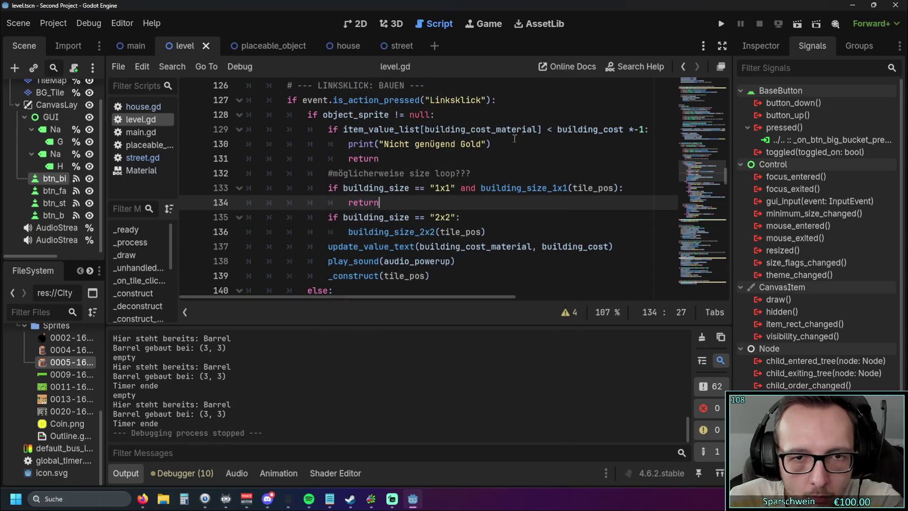
- Negate the 1x1 size check by inserting 'not' after 'and' on line 133
{"action": "left_click", "coordinate": [619, 188]}
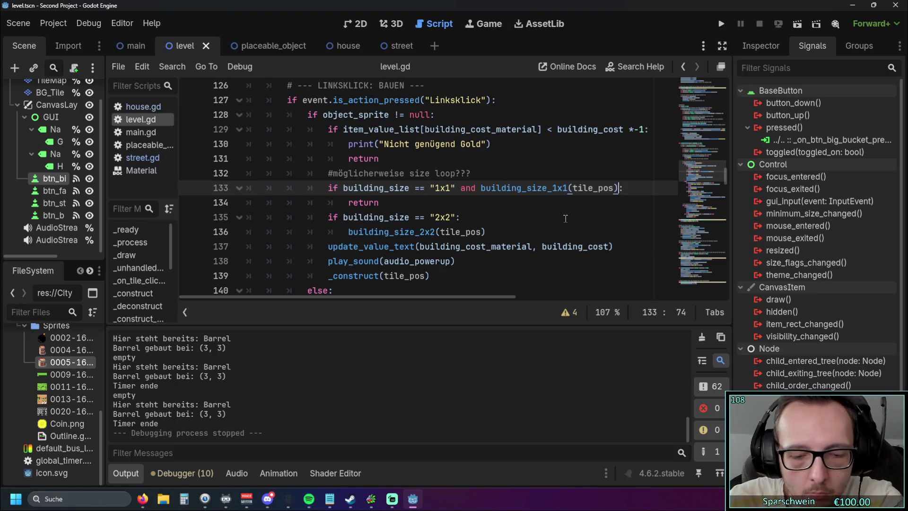
{"action": "type", "text": "not"}
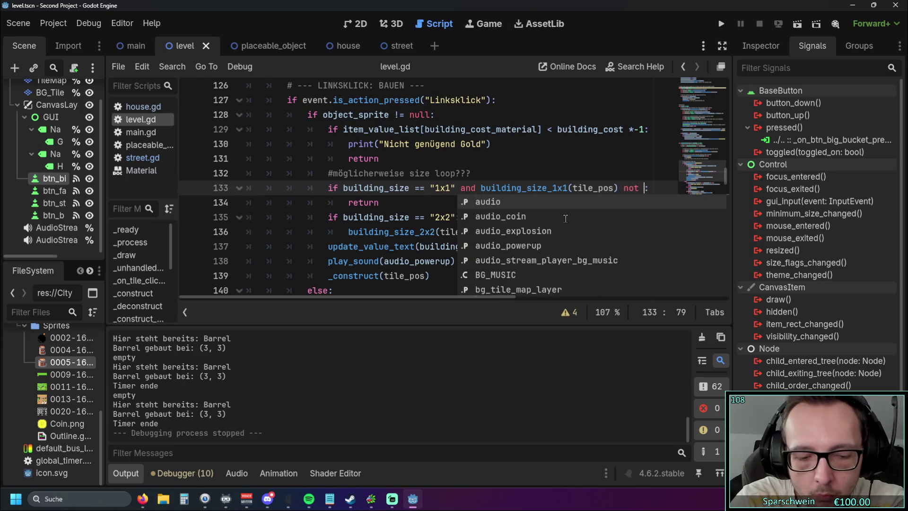
{"action": "key", "text": "BackSpace"}
{"action": "key", "text": "BackSpace"}
{"action": "type", "text": "= fals"}
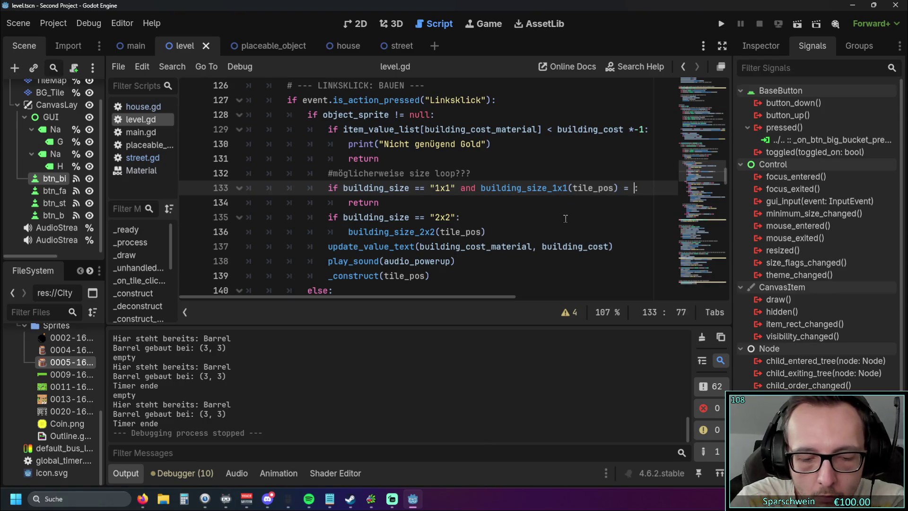
{"action": "key", "text": "BackSpace"}
{"action": "key", "text": "BackSpace"}
{"action": "key", "text": "BackSpace"}
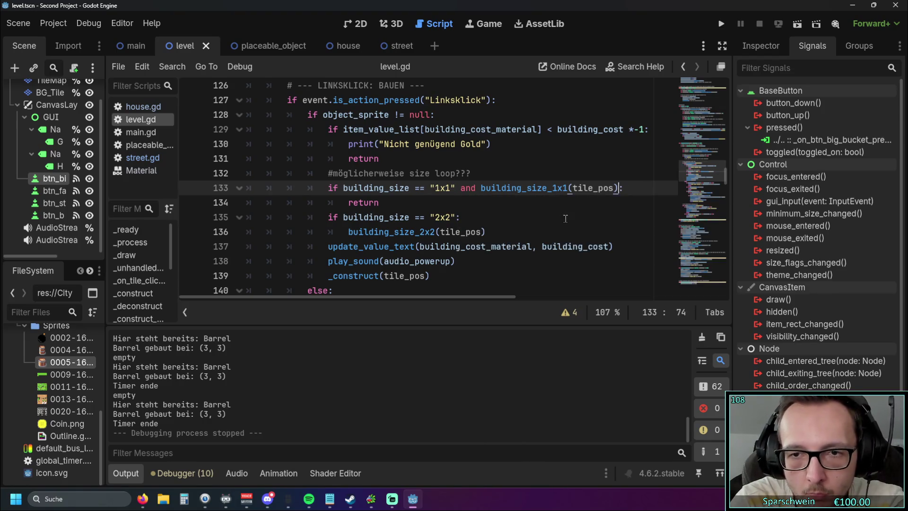
{"action": "type", "text": ")"}
{"action": "left_click", "coordinate": [480, 188]}
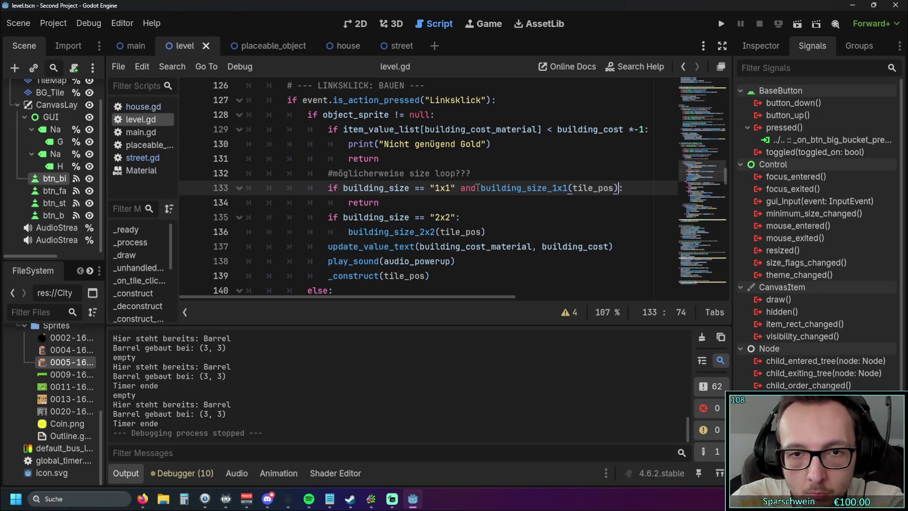
{"action": "type", "text": "not"}
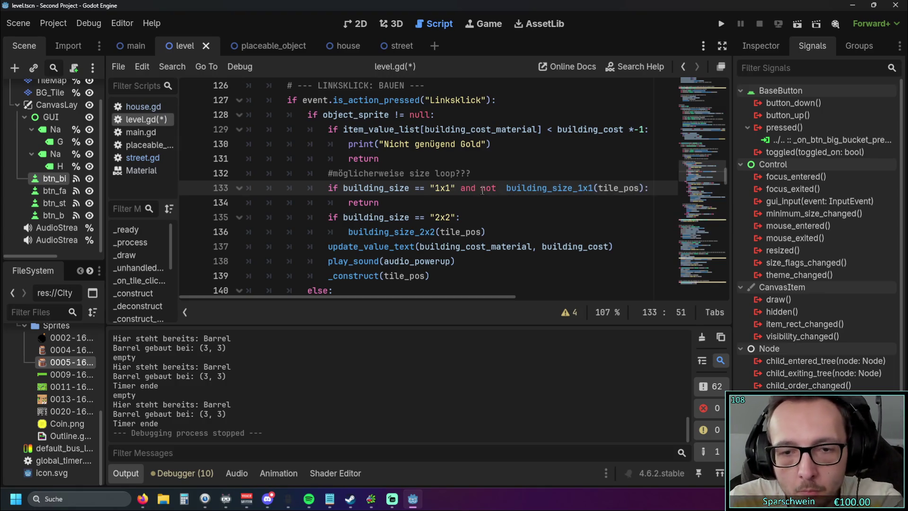
- Run the game, find nothing gets built, stop it, and delete 'not' again
{"action": "left_click", "coordinate": [471, 203]}
{"action": "left_click", "coordinate": [720, 23]}
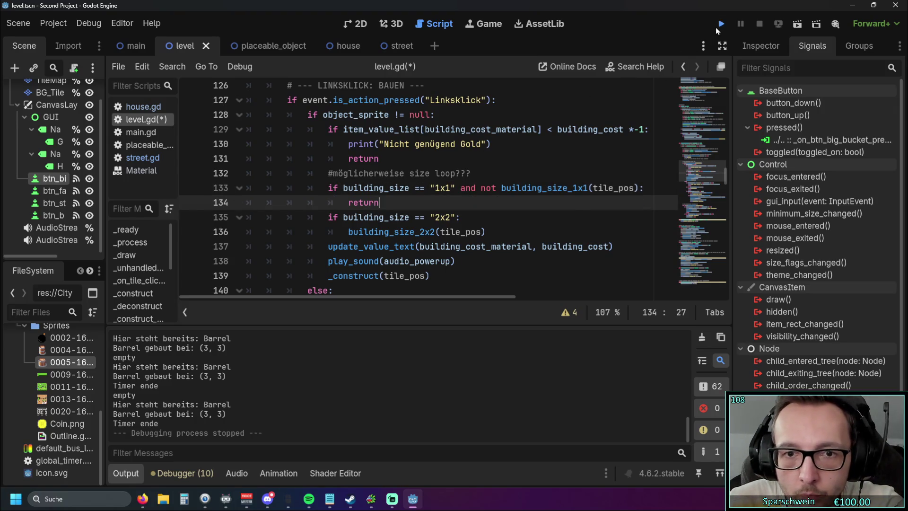
{"action": "key", "text": "1"}
{"action": "key", "text": "2"}
{"action": "left_click", "coordinate": [456, 341]}
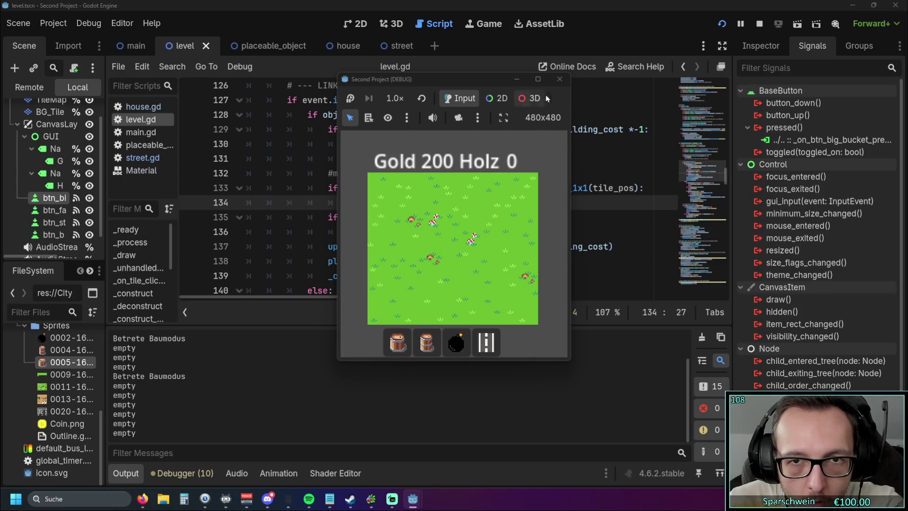
{"action": "key", "text": "2"}
{"action": "key", "text": "2"}
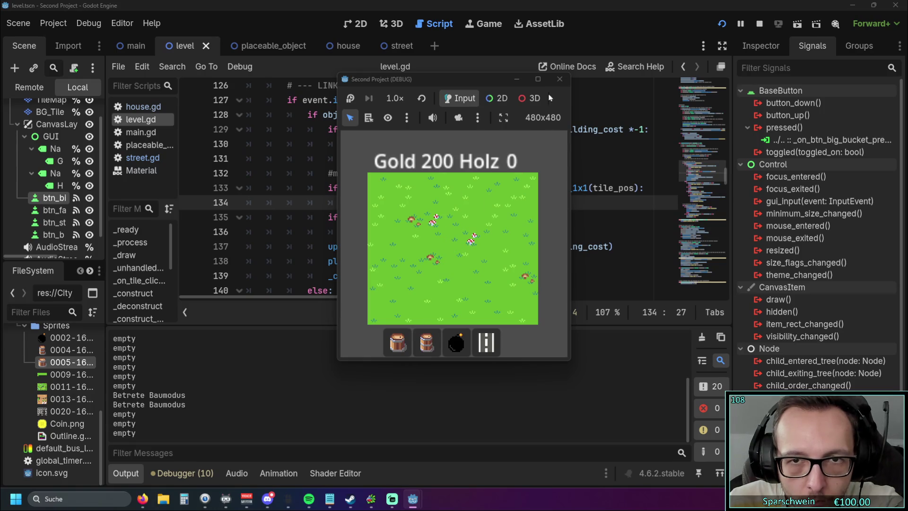
{"action": "left_click", "coordinate": [560, 79]}
{"action": "double_click", "coordinate": [484, 189]}
{"action": "key", "text": "BackSpace"}
{"action": "key", "text": "BackSpace"}
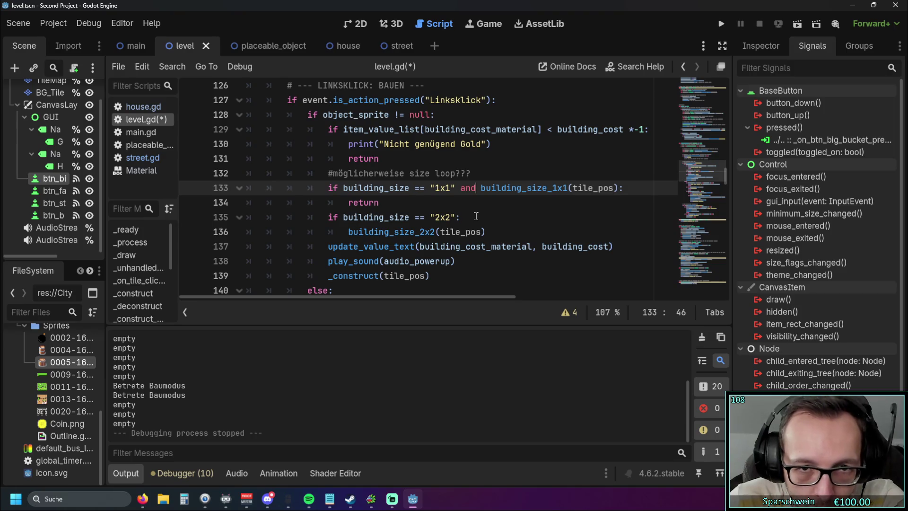
- Append '== false' to the line 133 condition and fix the resulting parse error
{"action": "left_click", "coordinate": [620, 188]}
{"action": "type", "text": "= "}
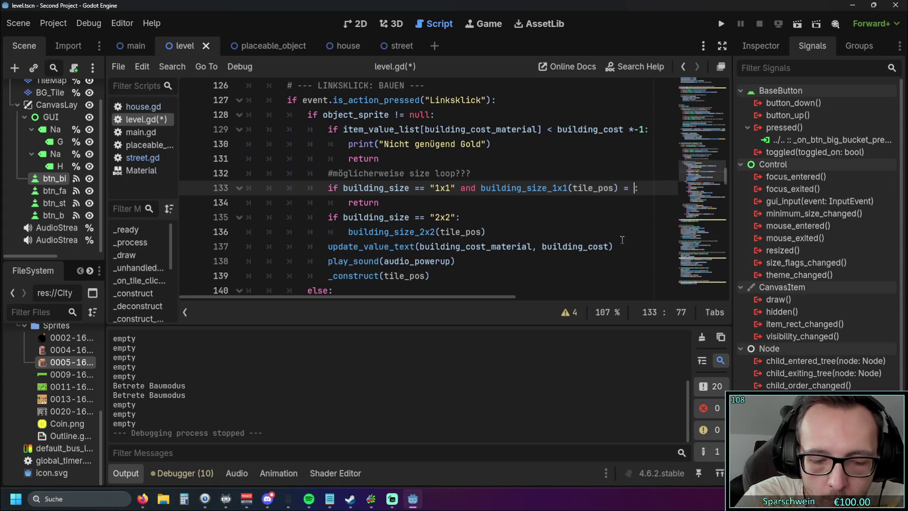
{"action": "type", "text": "false"}
{"action": "key", "text": "Escape"}
{"action": "key", "text": "Up"}
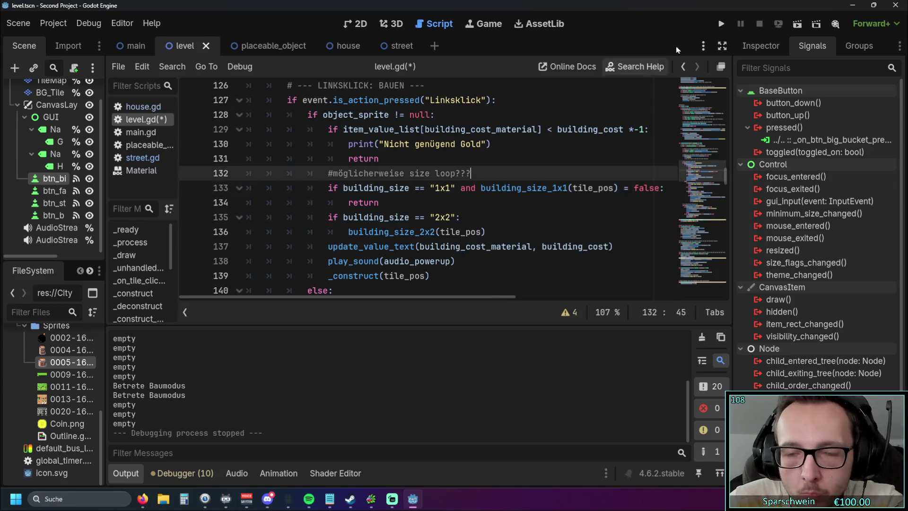
{"action": "left_click", "coordinate": [720, 24]}
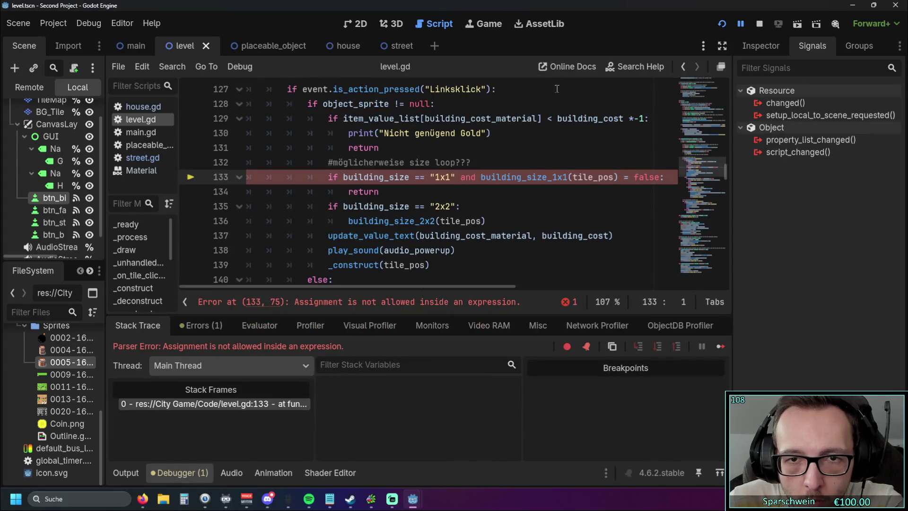
{"action": "left_click", "coordinate": [630, 177]}
{"action": "type", "text": "="}
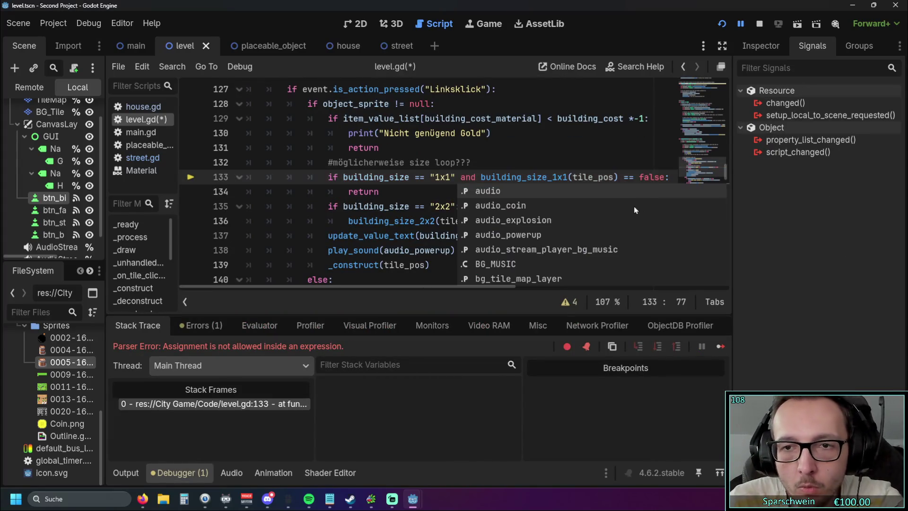
{"action": "left_click", "coordinate": [530, 150]}
- Run the game and build several barrels on the grass tile to check the gold cost
{"action": "left_click", "coordinate": [725, 25]}
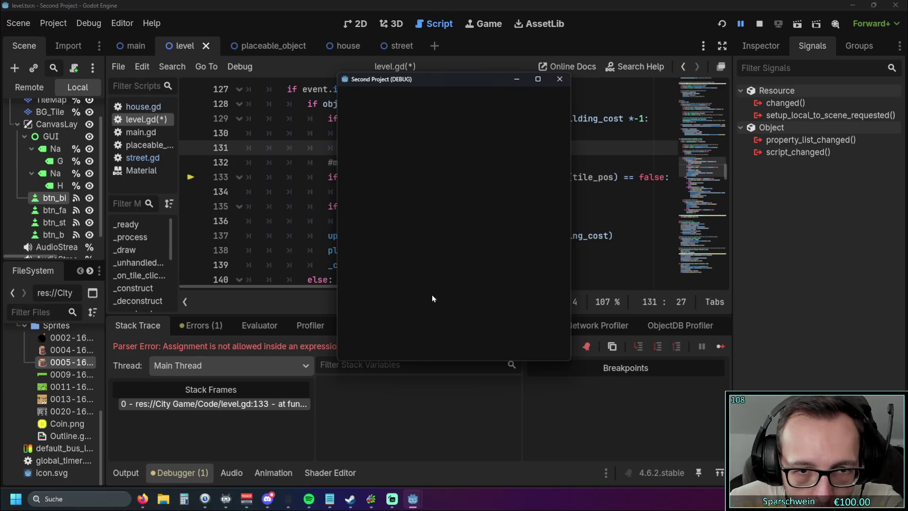
{"action": "left_click", "coordinate": [434, 334]}
{"action": "left_click", "coordinate": [434, 242]}
{"action": "left_click", "coordinate": [434, 242]}
{"action": "double_click", "coordinate": [434, 243]}
{"action": "left_click", "coordinate": [435, 241]}
{"action": "left_click", "coordinate": [434, 242]}
{"action": "left_click", "coordinate": [435, 242]}
{"action": "left_click", "coordinate": [560, 79]}
{"action": "mouse_move", "coordinate": [538, 174]}
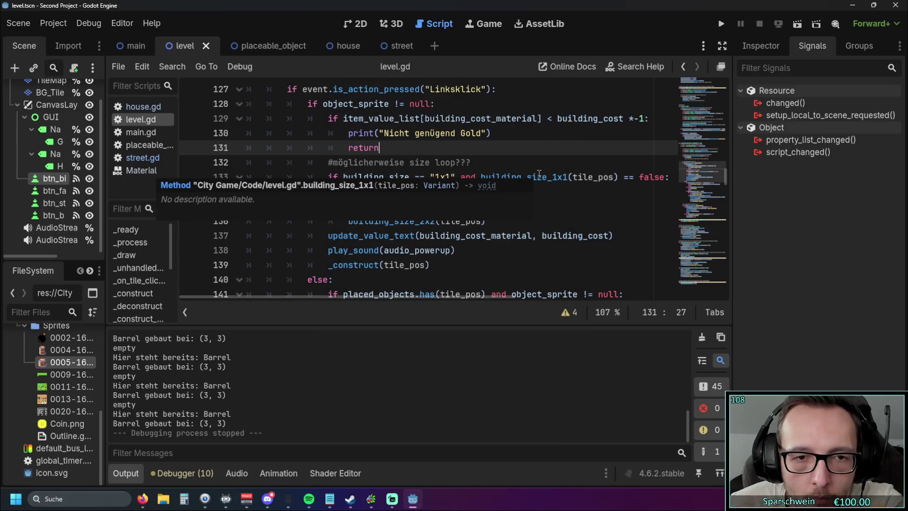
{"action": "left_click", "coordinate": [462, 243]}
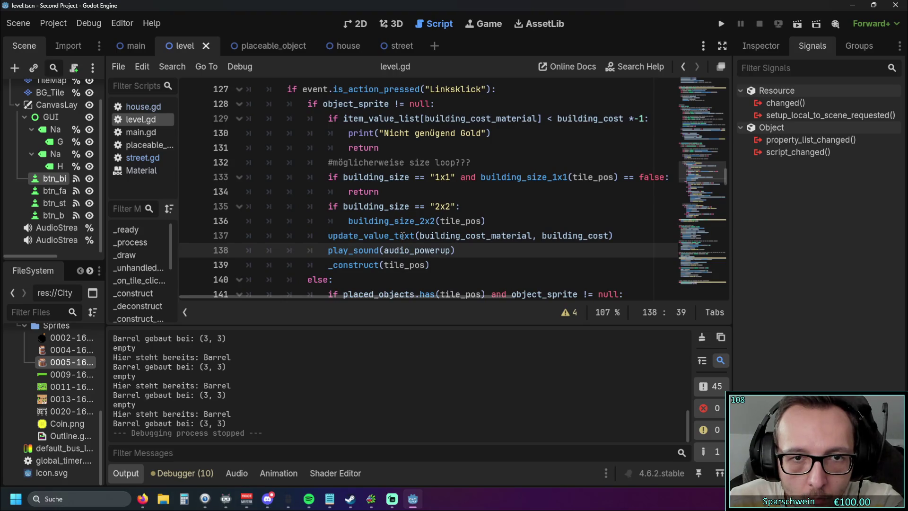
{"action": "mouse_move", "coordinate": [402, 236]}
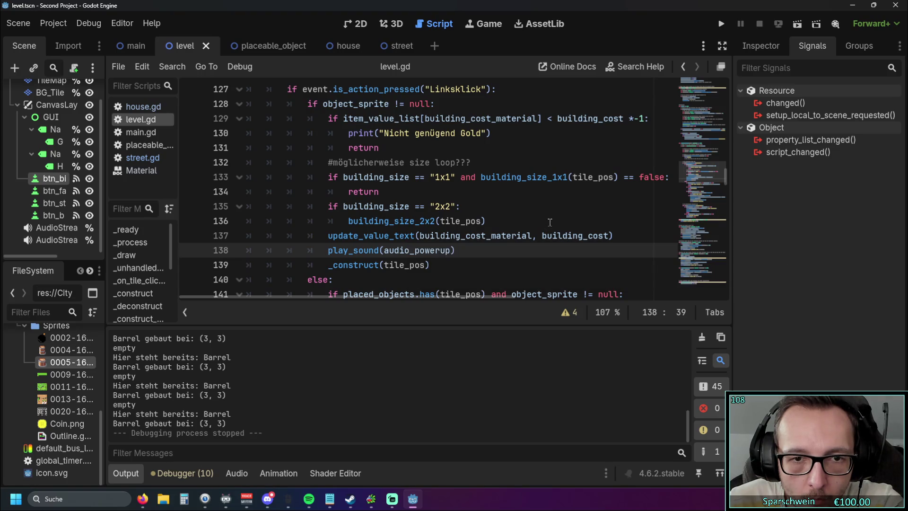
{"action": "scroll", "coordinate": [510, 218], "scroll_direction": "up", "scroll_amount": 1}
{"action": "left_click", "coordinate": [308, 134]}
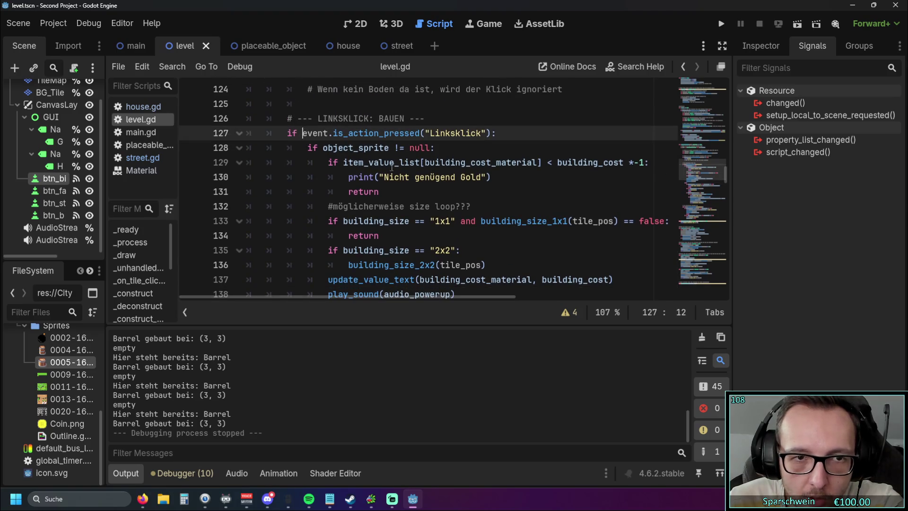
{"action": "scroll", "coordinate": [391, 168], "scroll_direction": "down", "scroll_amount": 2}
{"action": "scroll", "coordinate": [390, 171], "scroll_direction": "down", "scroll_amount": 2}
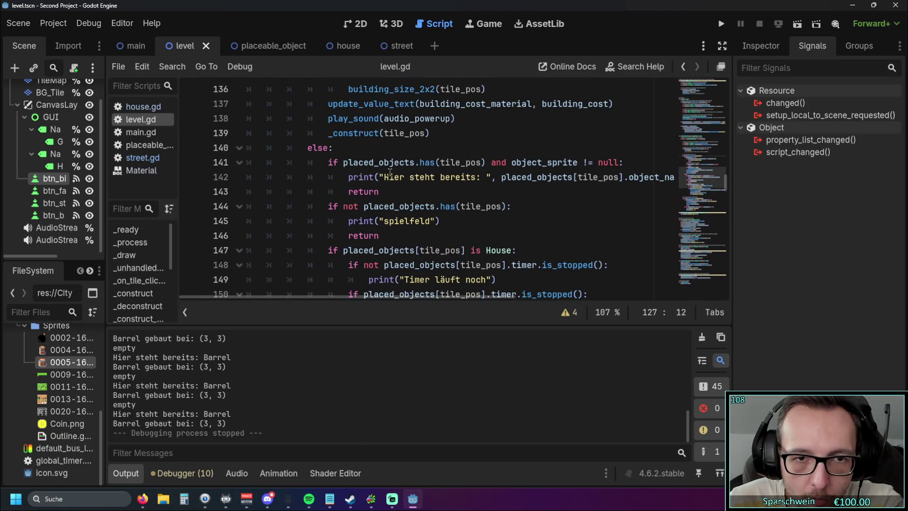
{"action": "scroll", "coordinate": [389, 172], "scroll_direction": "down", "scroll_amount": 2}
{"action": "scroll", "coordinate": [390, 172], "scroll_direction": "up", "scroll_amount": 5}
{"action": "scroll", "coordinate": [389, 174], "scroll_direction": "up", "scroll_amount": 1}
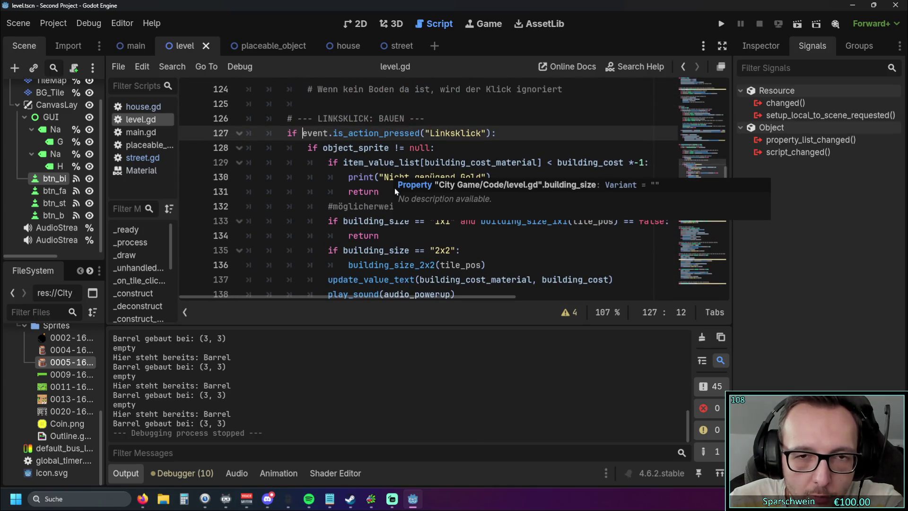
{"action": "left_click", "coordinate": [322, 149]}
{"action": "scroll", "coordinate": [324, 176], "scroll_direction": "down", "scroll_amount": 5}
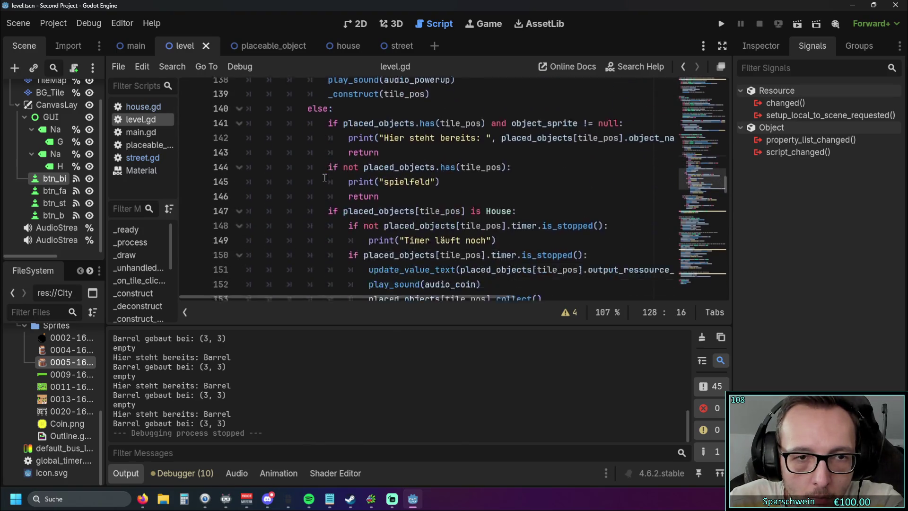
{"action": "scroll", "coordinate": [324, 176], "scroll_direction": "up", "scroll_amount": 4}
{"action": "scroll", "coordinate": [325, 177], "scroll_direction": "up", "scroll_amount": 1}
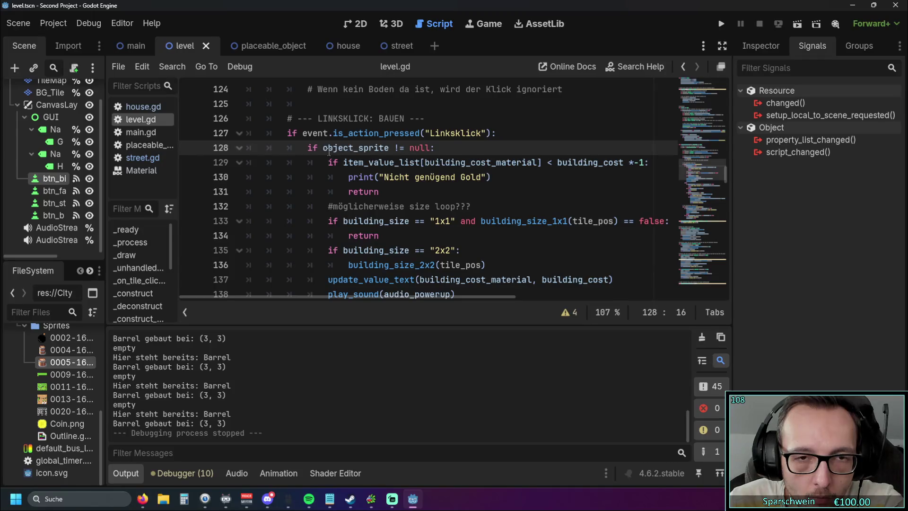
{"action": "scroll", "coordinate": [475, 172], "scroll_direction": "down", "scroll_amount": 1}
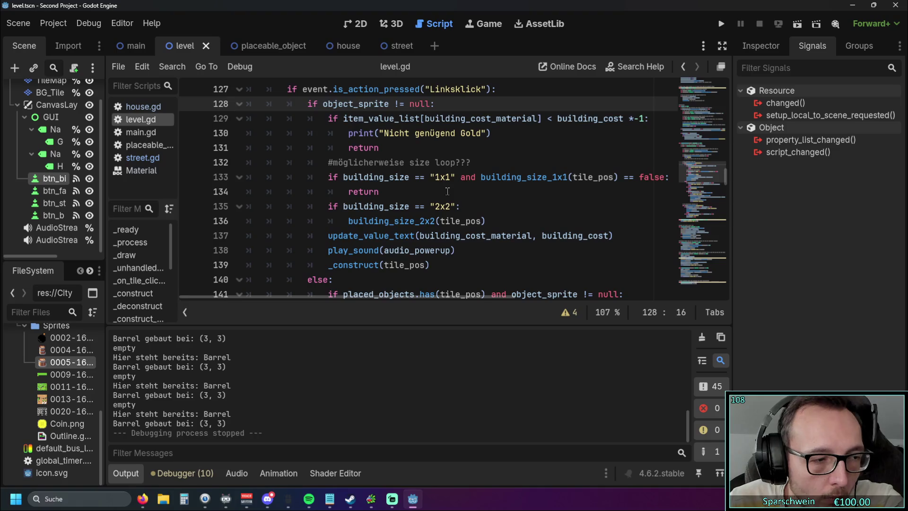
{"action": "scroll", "coordinate": [447, 191], "scroll_direction": "down", "scroll_amount": 6}
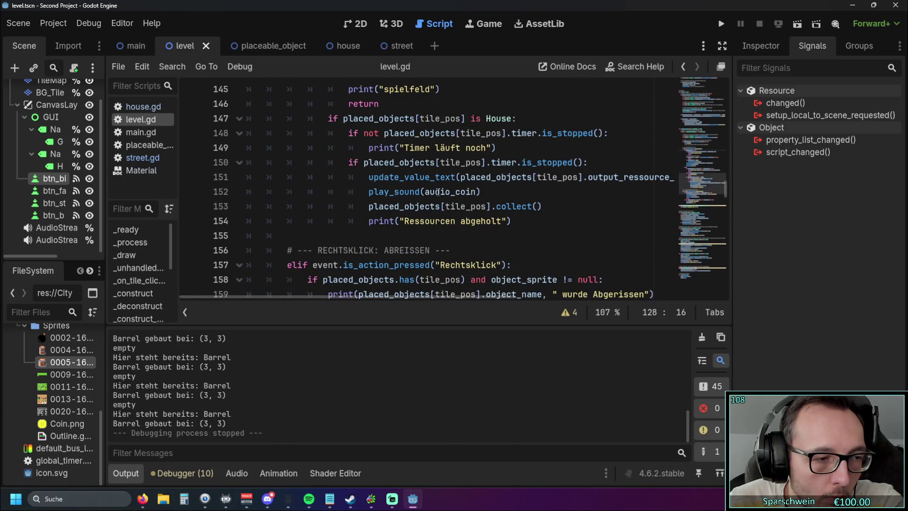
{"action": "scroll", "coordinate": [438, 192], "scroll_direction": "down", "scroll_amount": 20}
{"action": "scroll", "coordinate": [405, 196], "scroll_direction": "down", "scroll_amount": 18}
{"action": "scroll", "coordinate": [393, 198], "scroll_direction": "down", "scroll_amount": 4}
{"action": "scroll", "coordinate": [371, 199], "scroll_direction": "up", "scroll_amount": 3}
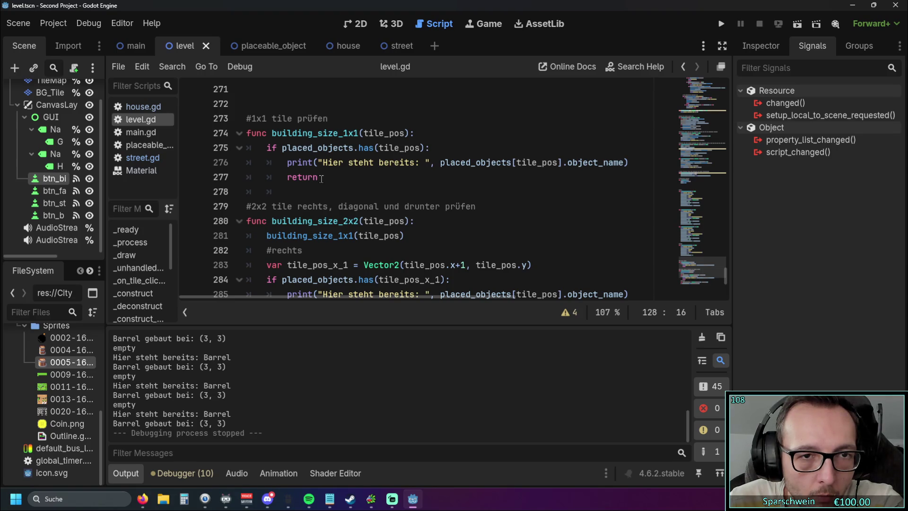
- Change the bare return on line 277 to 'return true' and test stacking barrels on one tile
{"action": "left_click", "coordinate": [296, 191]}
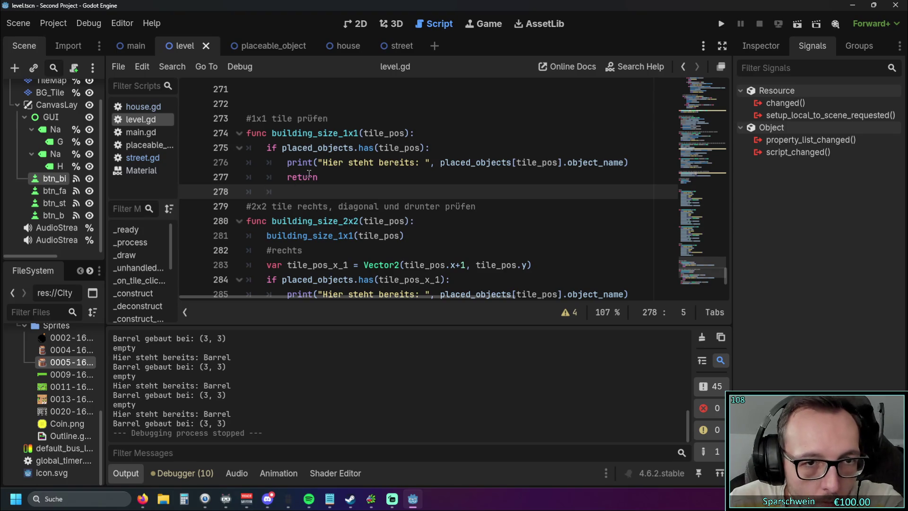
{"action": "left_click", "coordinate": [316, 177]}
{"action": "type", "text": "true"}
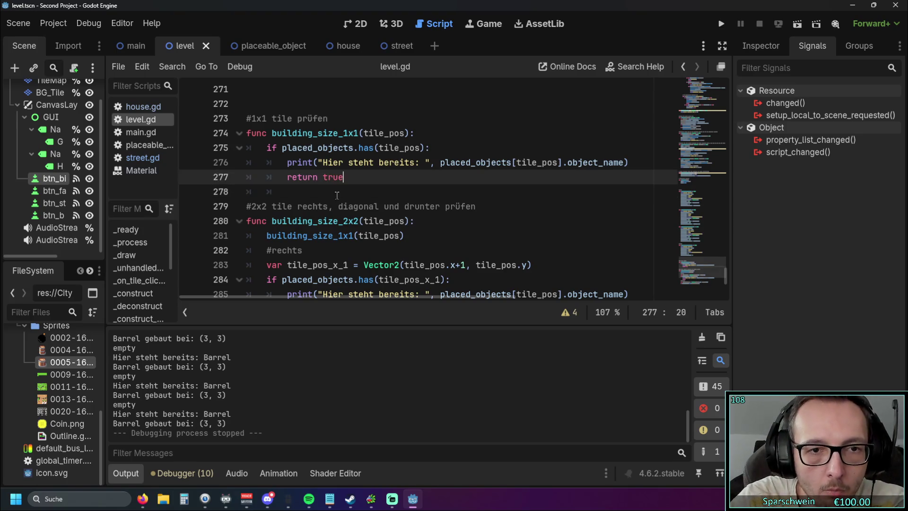
{"action": "left_click", "coordinate": [358, 195]}
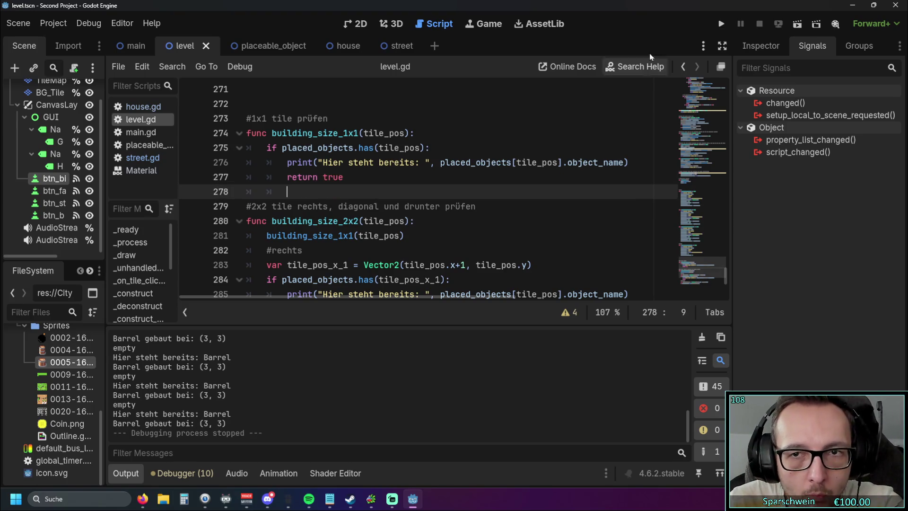
{"action": "left_click", "coordinate": [722, 23]}
{"action": "left_click", "coordinate": [426, 342]}
{"action": "left_click", "coordinate": [449, 239]}
{"action": "double_click", "coordinate": [448, 238]}
{"action": "double_click", "coordinate": [448, 239]}
{"action": "double_click", "coordinate": [448, 239]}
{"action": "key", "text": "F8"}
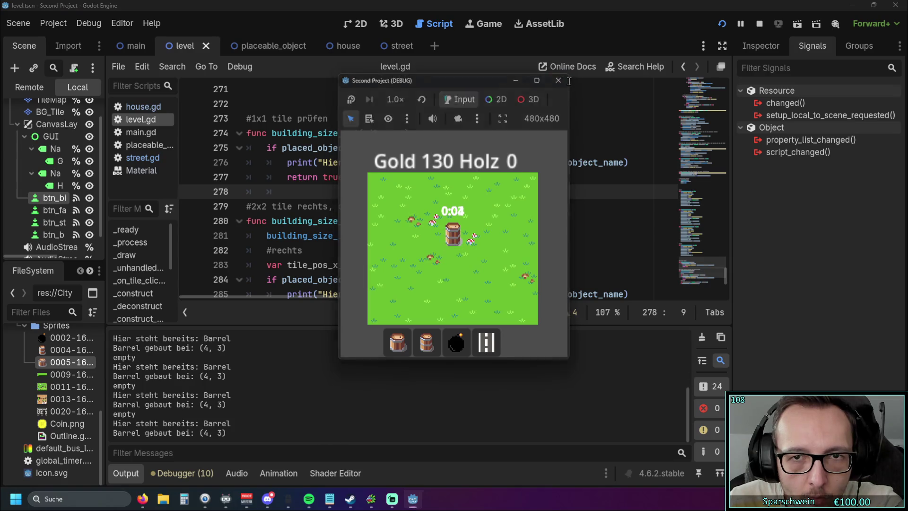
- Change it to 'return false' and retest building barrels on the occupied tile
{"action": "double_click", "coordinate": [323, 177]}
{"action": "key", "text": "BackSpace"}
{"action": "key", "text": "BackSpace"}
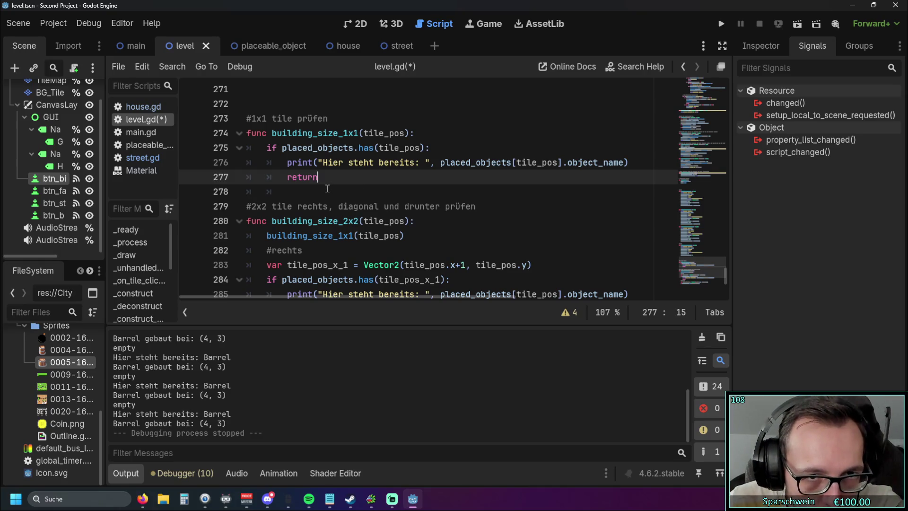
{"action": "type", "text": " false"}
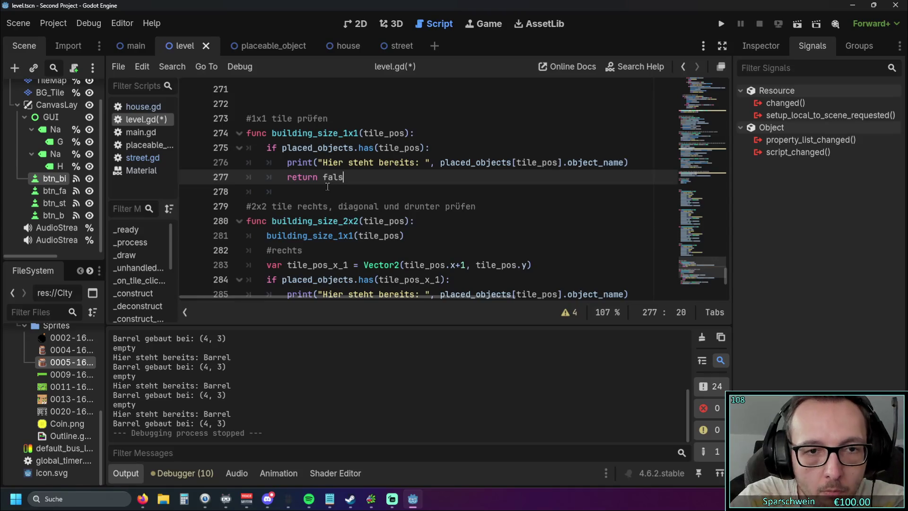
{"action": "left_click", "coordinate": [723, 29]}
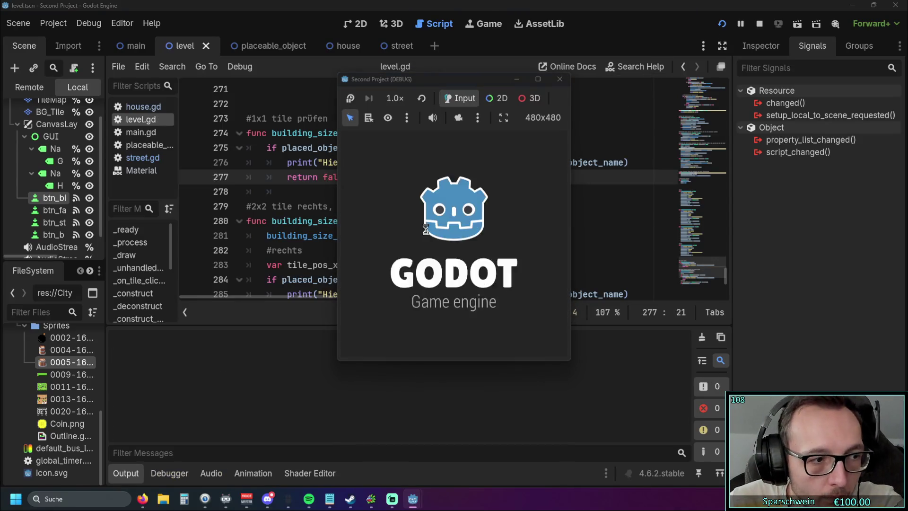
{"action": "left_click", "coordinate": [441, 235]}
{"action": "left_click", "coordinate": [437, 241]}
{"action": "left_click", "coordinate": [435, 242]}
{"action": "left_click", "coordinate": [434, 242]}
{"action": "left_click", "coordinate": [559, 79]}
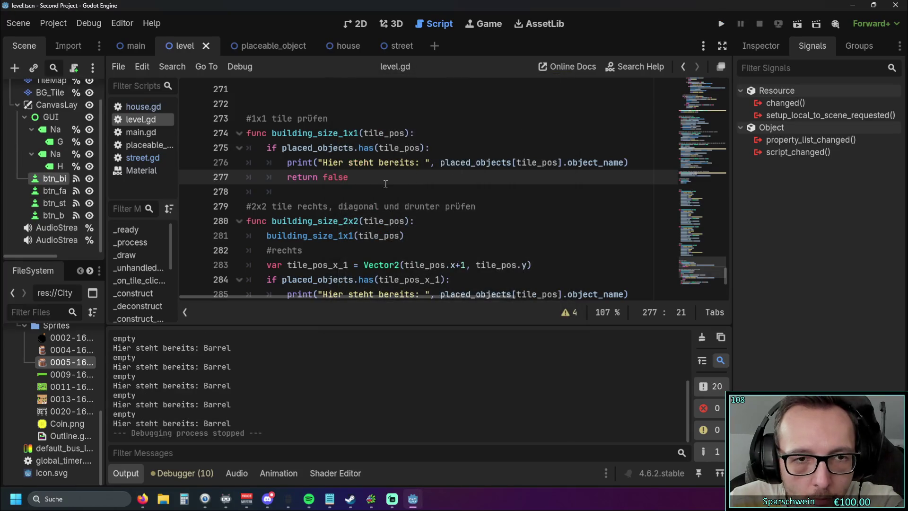
{"action": "scroll", "coordinate": [369, 184], "scroll_direction": "down", "scroll_amount": 1}
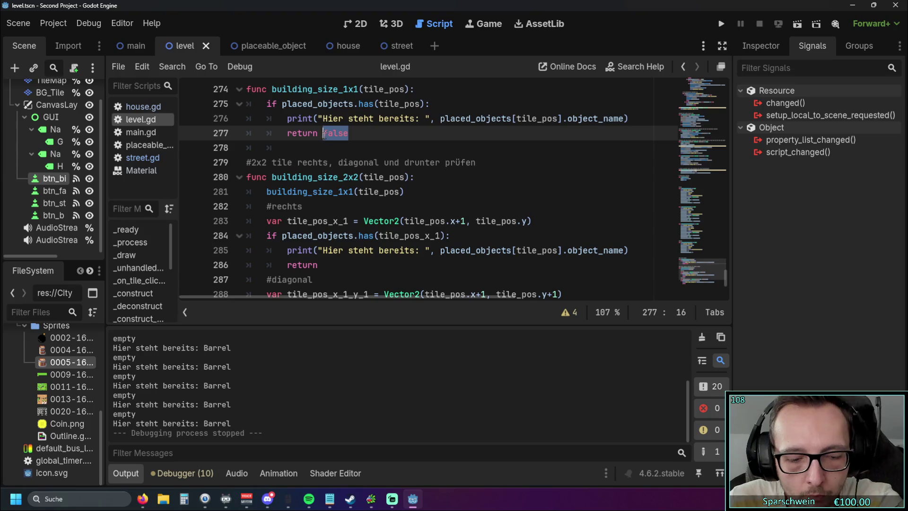
- Append 'false' to the returns for the right-hand, diagonal and lower tiles in building_size_2x2
{"action": "left_click", "coordinate": [348, 266]}
{"action": "type", "text": "false"}
{"action": "scroll", "coordinate": [348, 267], "scroll_direction": "down", "scroll_amount": 3}
{"action": "left_click", "coordinate": [350, 212]}
{"action": "type", "text": "false"}
{"action": "scroll", "coordinate": [350, 212], "scroll_direction": "down", "scroll_amount": 1}
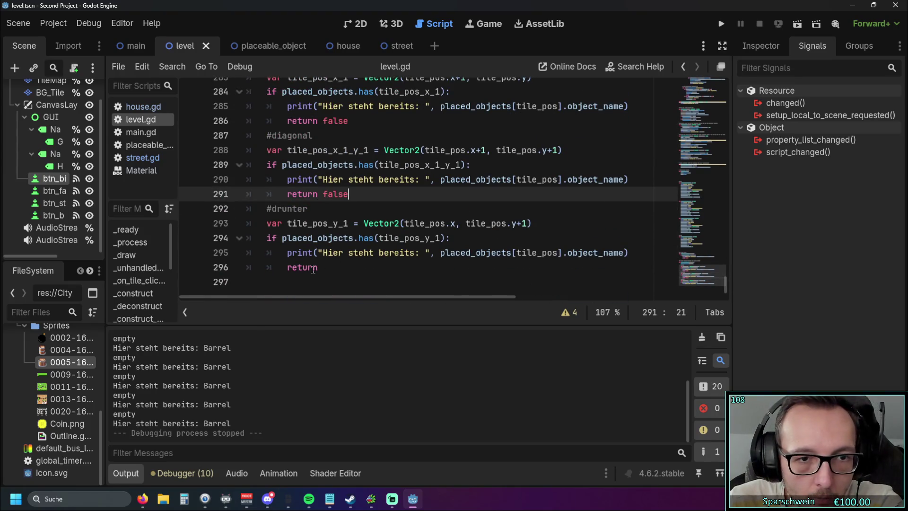
{"action": "left_click", "coordinate": [316, 267]}
{"action": "type", "text": "false"}
- Scroll back through level.gd to the build-click code
{"action": "scroll", "coordinate": [498, 249], "scroll_direction": "up", "scroll_amount": 5}
{"action": "scroll", "coordinate": [426, 232], "scroll_direction": "down", "scroll_amount": 5}
{"action": "scroll", "coordinate": [391, 224], "scroll_direction": "up", "scroll_amount": 1}
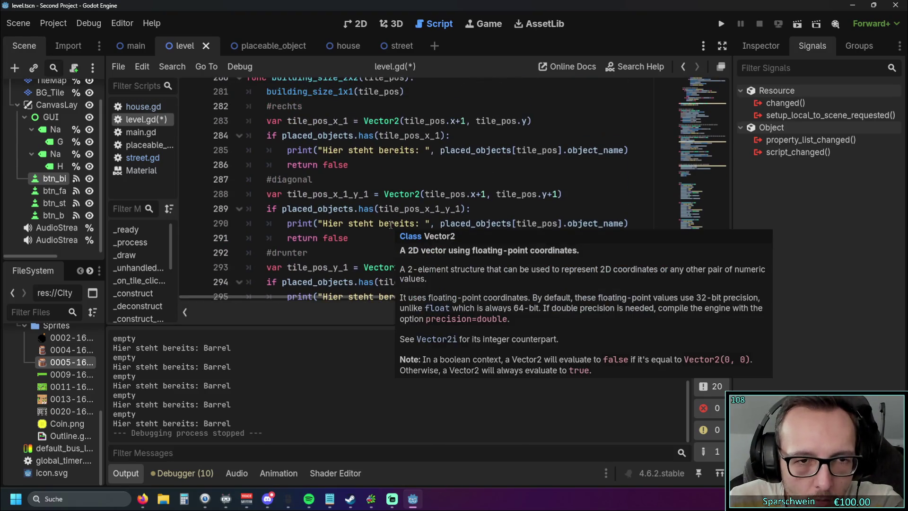
{"action": "scroll", "coordinate": [361, 236], "scroll_direction": "up", "scroll_amount": 20}
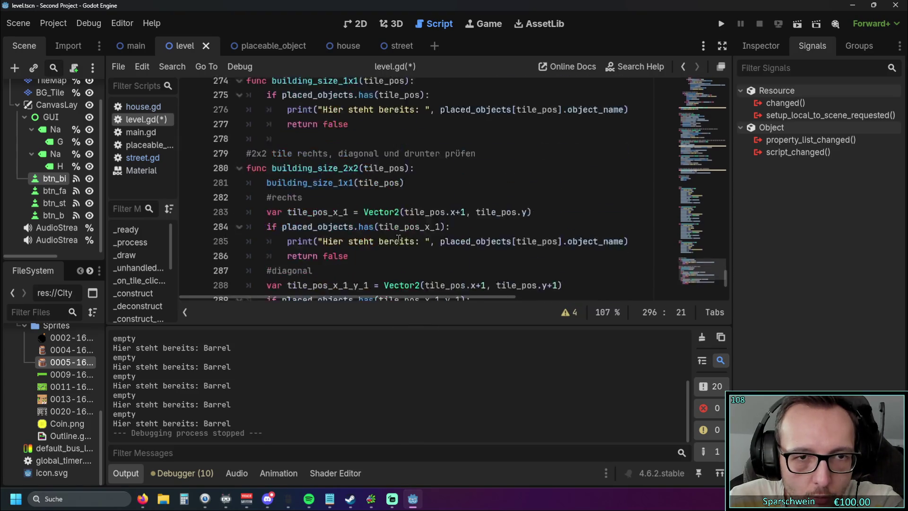
{"action": "scroll", "coordinate": [556, 257], "scroll_direction": "up", "scroll_amount": 20}
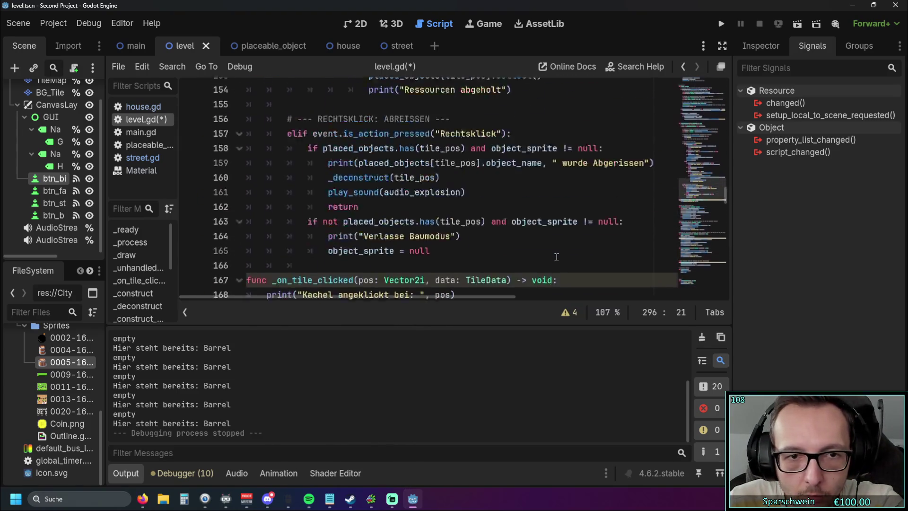
{"action": "scroll", "coordinate": [556, 257], "scroll_direction": "up", "scroll_amount": 5}
{"action": "scroll", "coordinate": [557, 257], "scroll_direction": "down", "scroll_amount": 5}
{"action": "left_click_drag", "start_coordinate": [424, 297], "coordinate": [432, 297]}
{"action": "scroll", "coordinate": [430, 298], "scroll_direction": "right", "scroll_amount": 2}
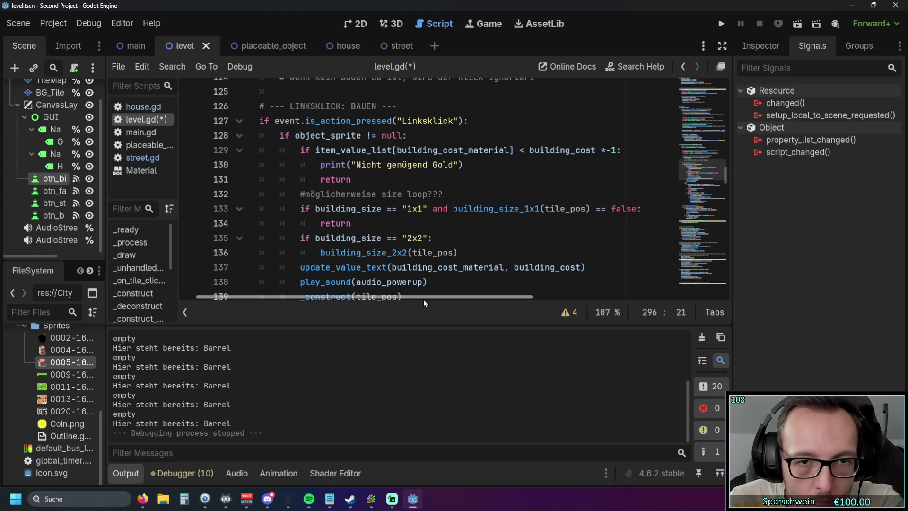
{"action": "scroll", "coordinate": [405, 237], "scroll_direction": "down", "scroll_amount": 1}
{"action": "scroll", "coordinate": [405, 237], "scroll_direction": "up", "scroll_amount": 1}
{"action": "scroll", "coordinate": [405, 237], "scroll_direction": "down", "scroll_amount": 1}
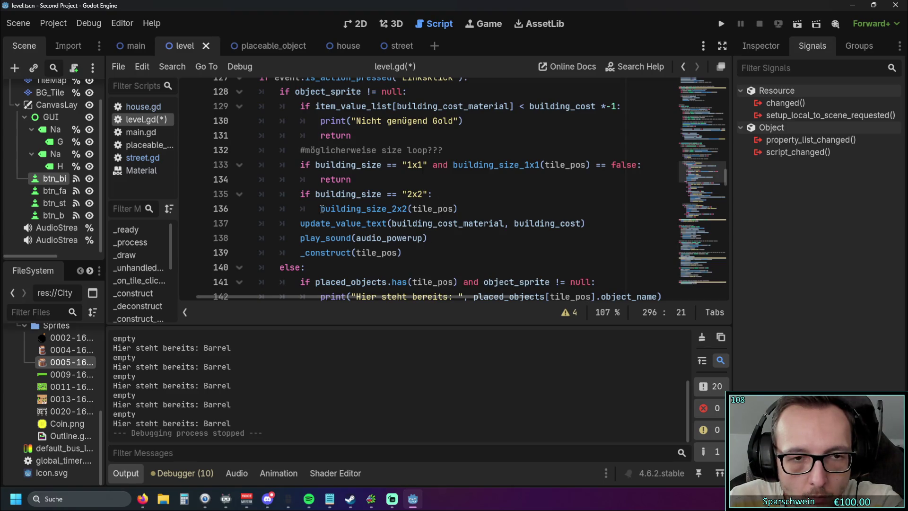
- Fold the 2x2 call into line 135 as 'and building_size_2x2(tile_pos) == false' with a return below
{"action": "left_click_drag", "start_coordinate": [322, 209], "coordinate": [469, 211]}
{"action": "key", "text": "ctrl+c"}
{"action": "key", "text": "BackSpace"}
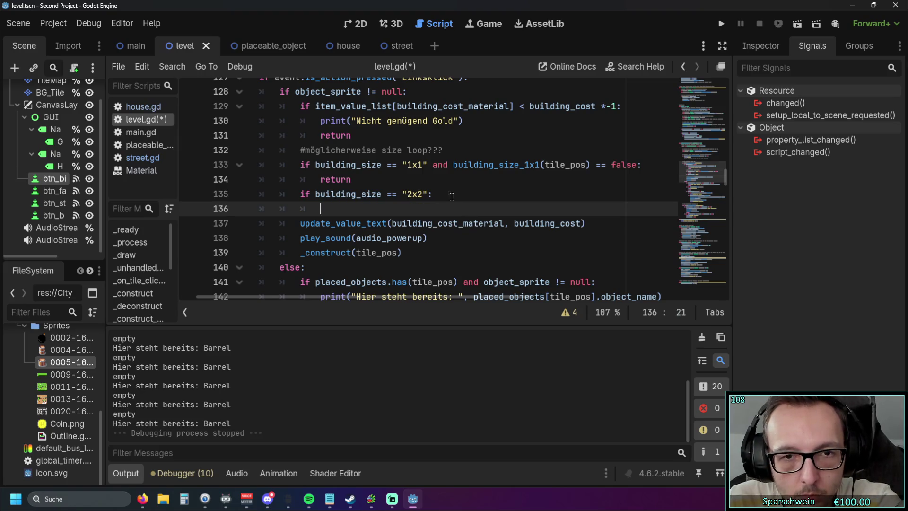
{"action": "left_click", "coordinate": [452, 195]}
{"action": "key", "text": "BackSpace"}
{"action": "type", "text": "and"}
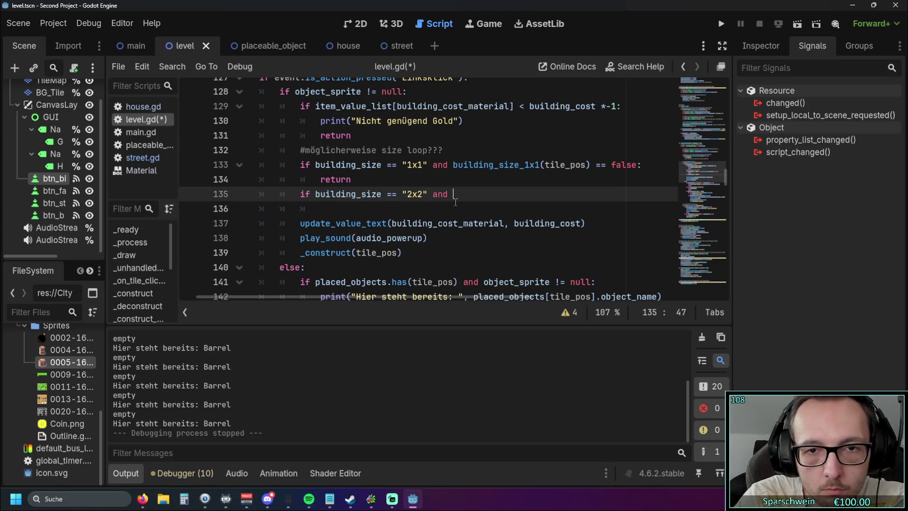
{"action": "key", "text": "ctrl+v"}
{"action": "type", "text": "=="}
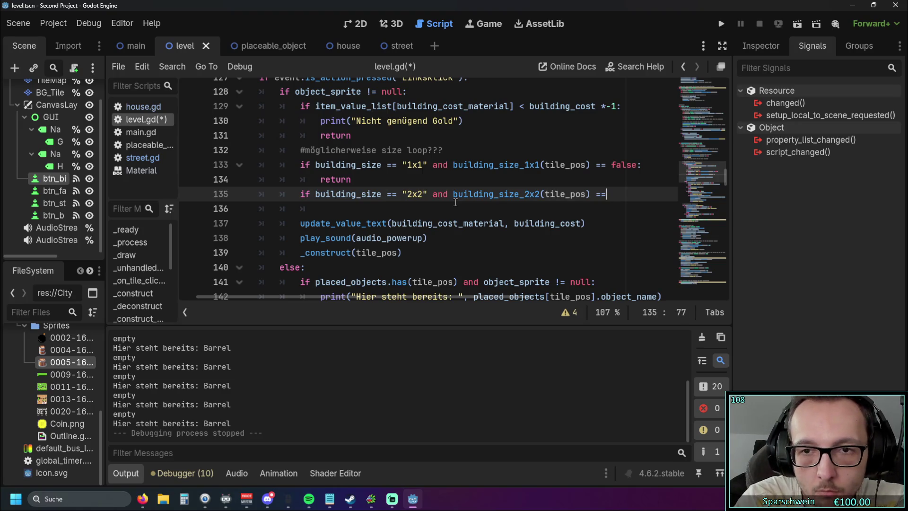
{"action": "type", "text": " false:"}
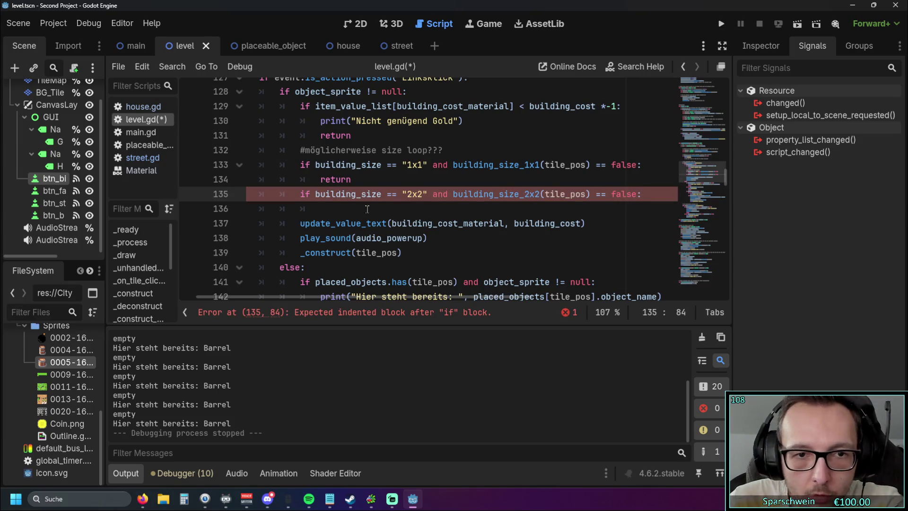
{"action": "left_click", "coordinate": [367, 209]}
{"action": "type", "text": "return"}
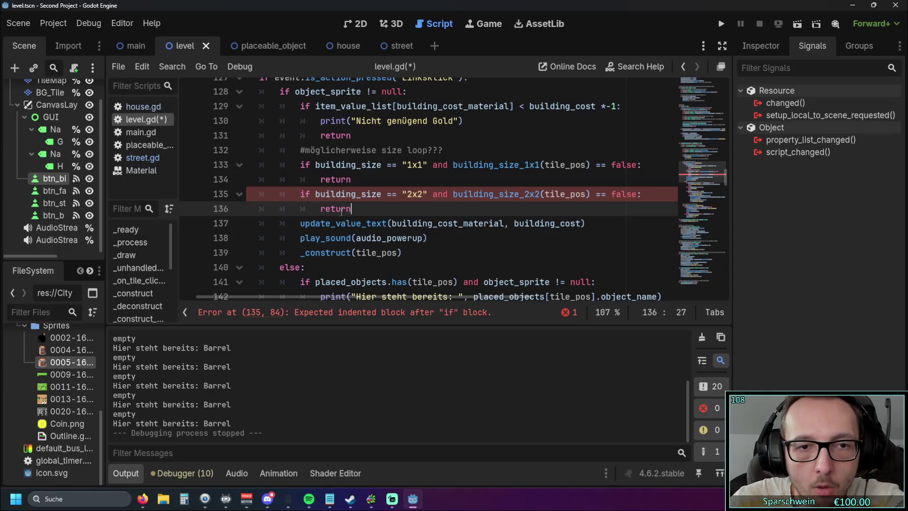
{"action": "left_click", "coordinate": [553, 234]}
- Remove '== false' from the size conditions on lines 135 and 133
{"action": "left_click_drag", "start_coordinate": [637, 195], "coordinate": [591, 195]}
{"action": "key", "text": "Delete"}
{"action": "left_click_drag", "start_coordinate": [637, 165], "coordinate": [592, 165]}
{"action": "key", "text": "Delete"}
{"action": "left_click", "coordinate": [597, 195]}
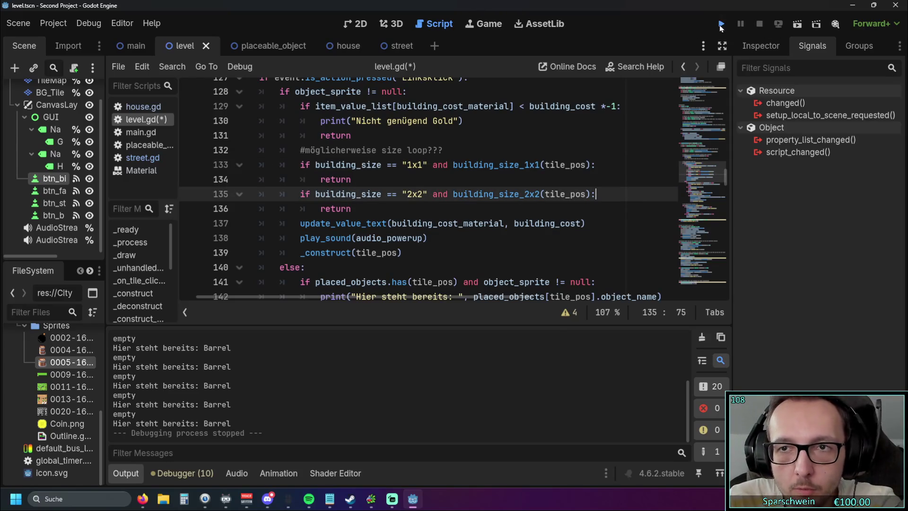
- Run the game and place several barrels to test the current size checks
{"action": "left_click", "coordinate": [721, 23]}
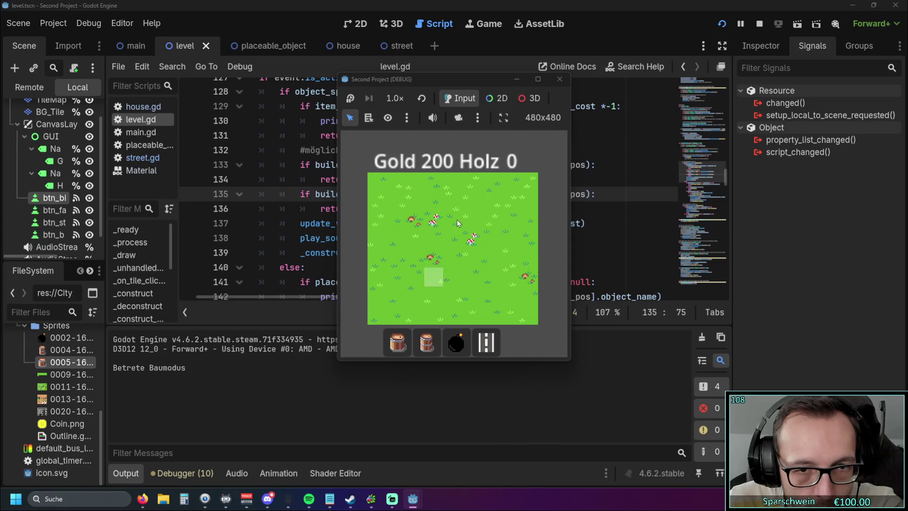
{"action": "left_click", "coordinate": [454, 222]}
{"action": "left_click", "coordinate": [453, 222]}
{"action": "left_click", "coordinate": [453, 223]}
{"action": "left_click", "coordinate": [453, 224]}
{"action": "left_click", "coordinate": [453, 224]}
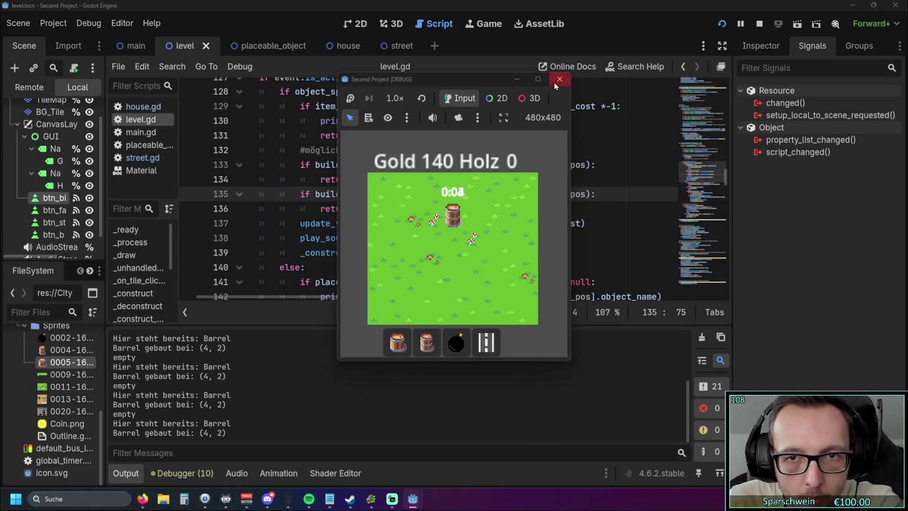
{"action": "left_click", "coordinate": [559, 79]}
- Add 'not' before the 2x2 and 1x1 calls, then test placing a barrel
{"action": "left_click", "coordinate": [561, 209]}
{"action": "left_click", "coordinate": [454, 194]}
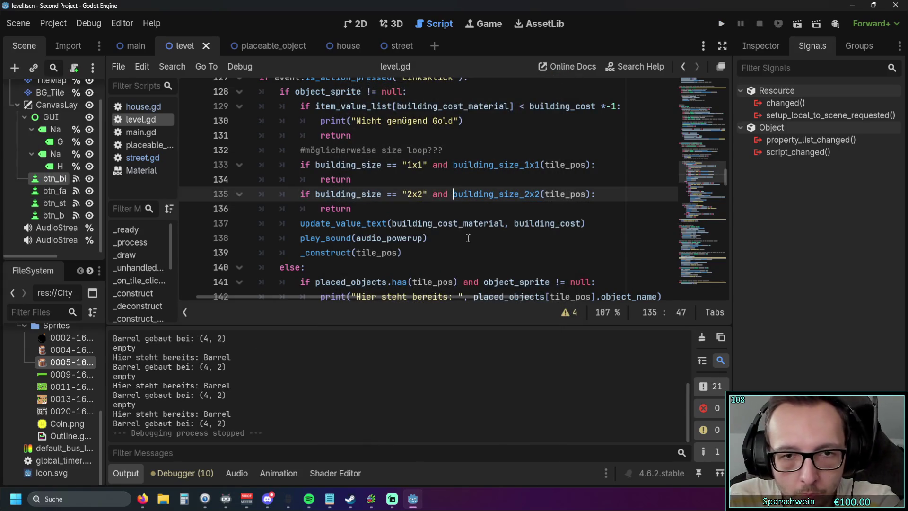
{"action": "type", "text": "not"}
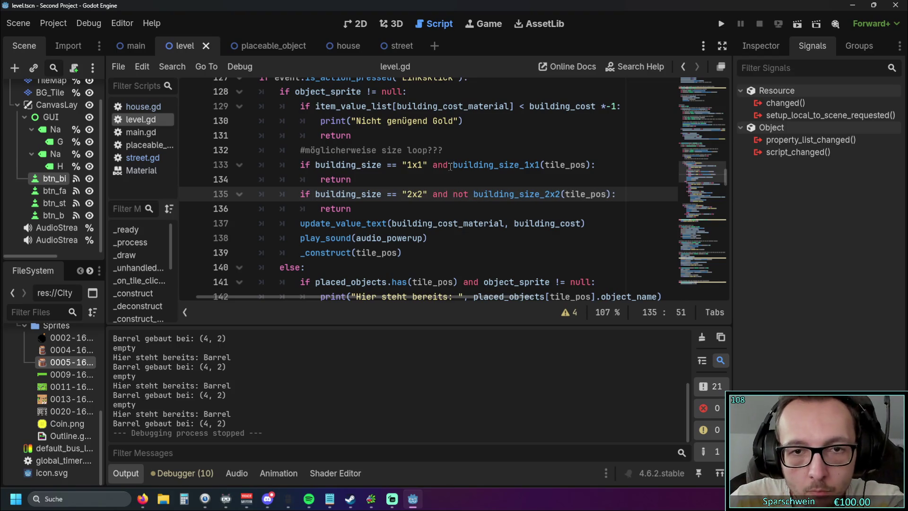
{"action": "left_click", "coordinate": [449, 164]}
{"action": "type", "text": "not"}
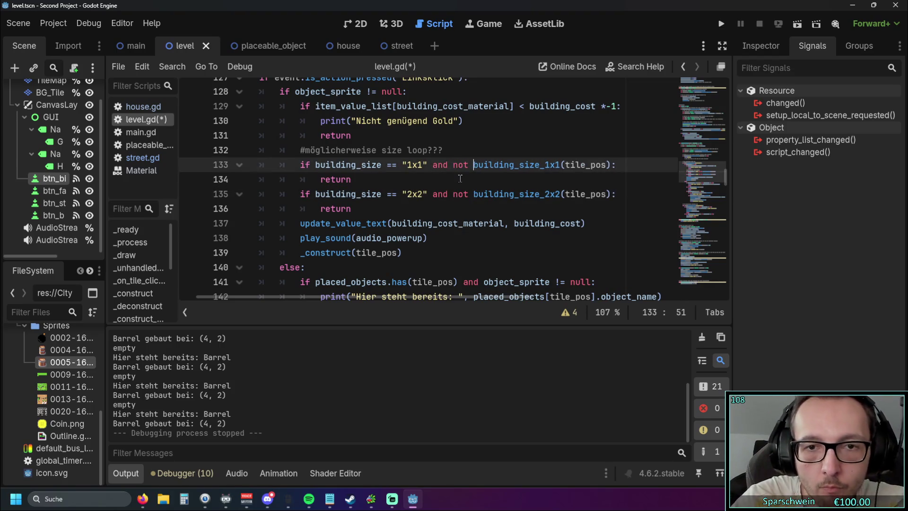
{"action": "left_click", "coordinate": [725, 27]}
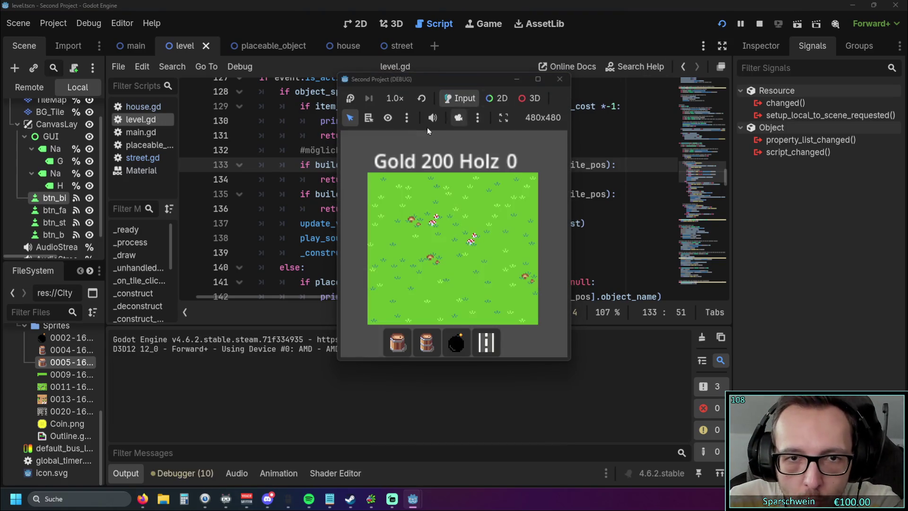
{"action": "left_click", "coordinate": [426, 341]}
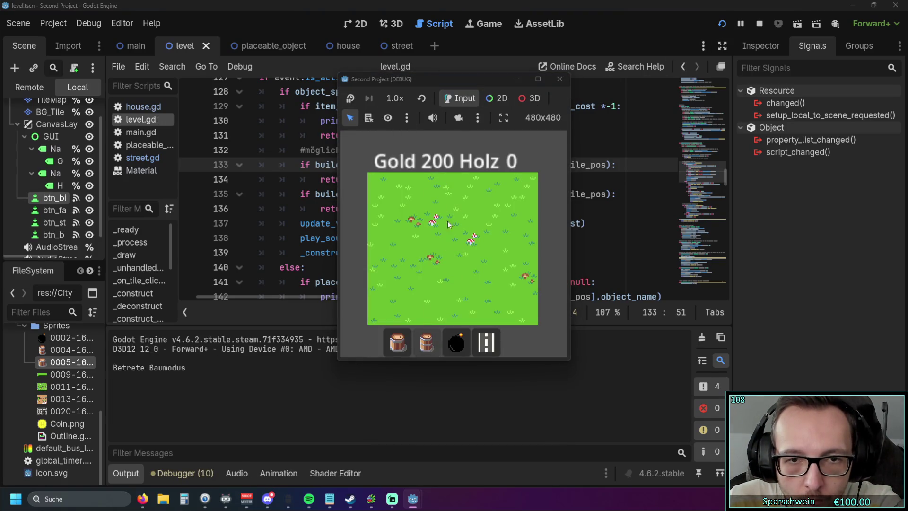
{"action": "left_click", "coordinate": [559, 79]}
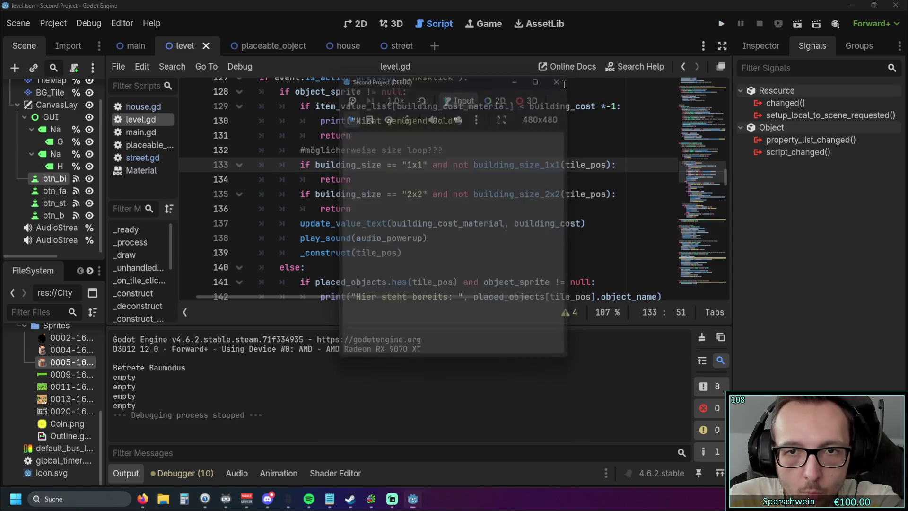
- Remove both 'not's and end the size conditions with '== false' again
{"action": "key", "text": "BackSpace"}
{"action": "key", "text": "BackSpace"}
{"action": "key", "text": "BackSpace"}
{"action": "key", "text": "Down"}
{"action": "key", "text": "Down"}
{"action": "key", "text": "BackSpace"}
{"action": "key", "text": "BackSpace"}
{"action": "key", "text": "BackSpace"}
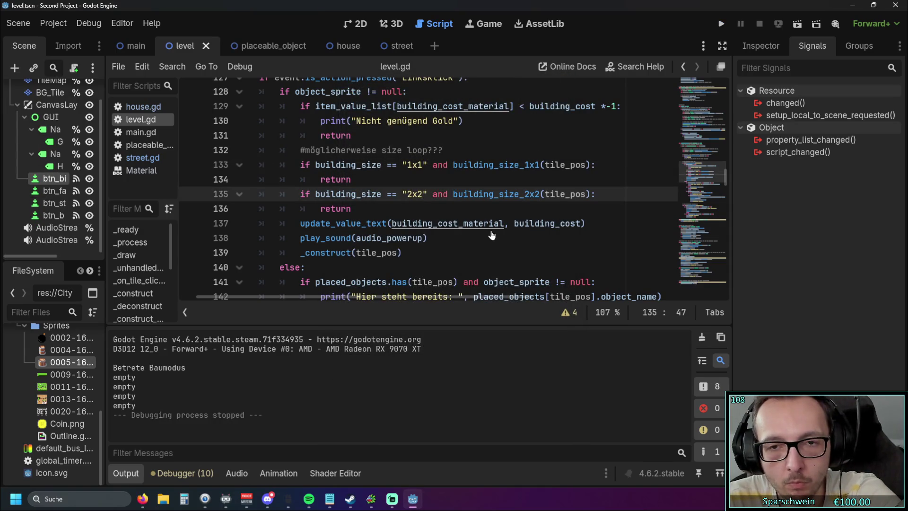
{"action": "type", "text": "== false"}
{"action": "left_click", "coordinate": [501, 205]}
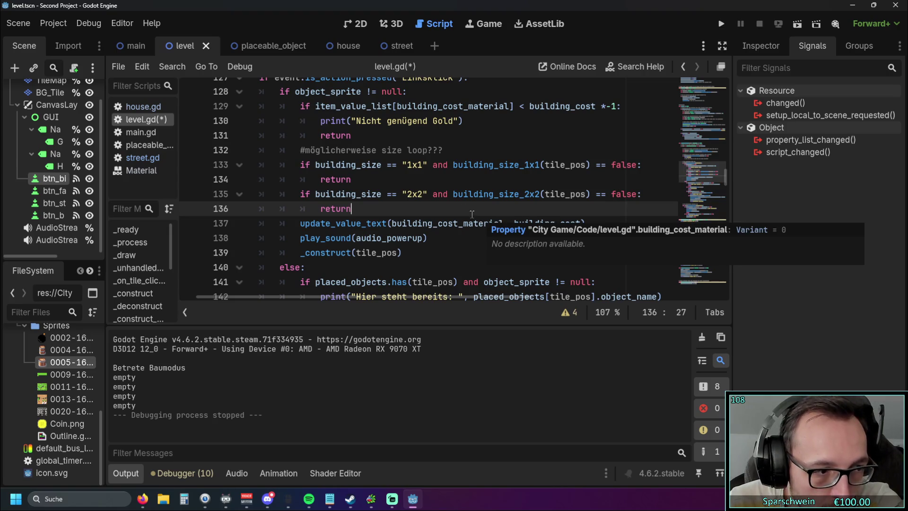
{"action": "scroll", "coordinate": [470, 208], "scroll_direction": "down", "scroll_amount": 1}
{"action": "scroll", "coordinate": [477, 189], "scroll_direction": "up", "scroll_amount": 1}
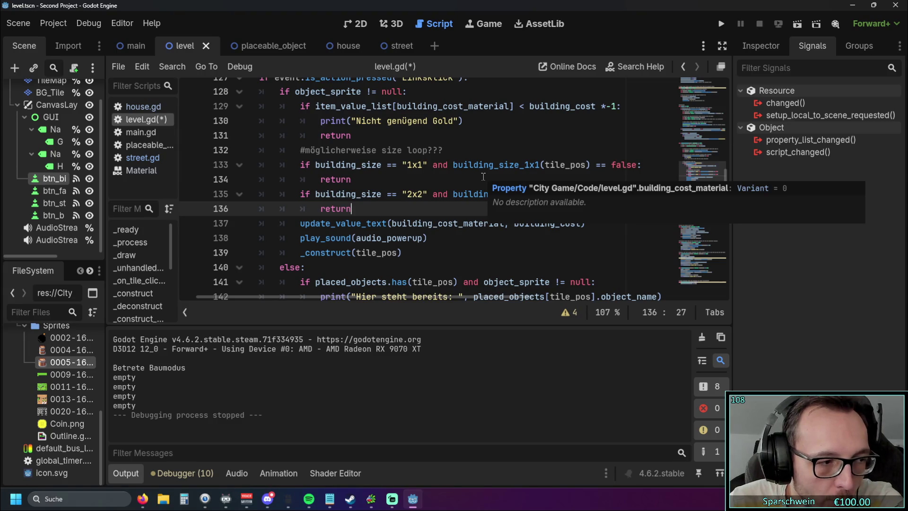
{"action": "left_click", "coordinate": [722, 25]}
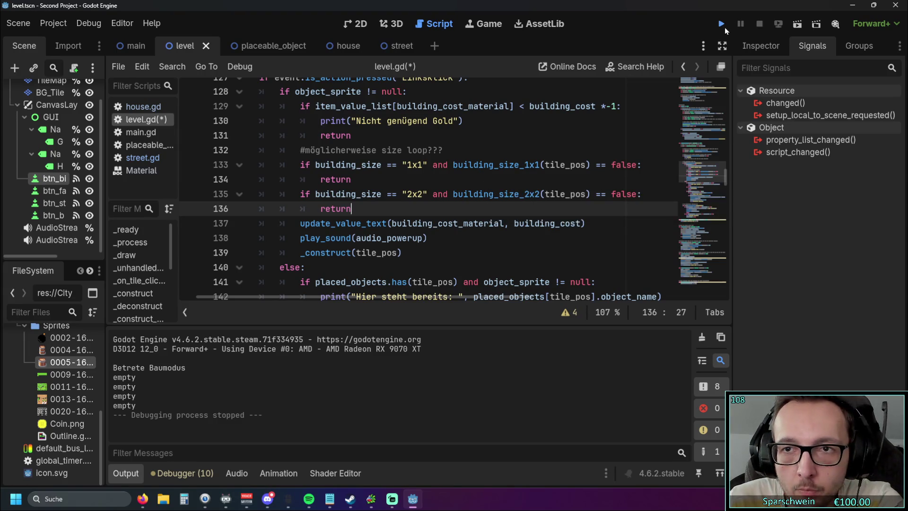
- Place a small barrel, then big barrels repeatedly on the same tile, and close the game
{"action": "left_click", "coordinate": [430, 345]}
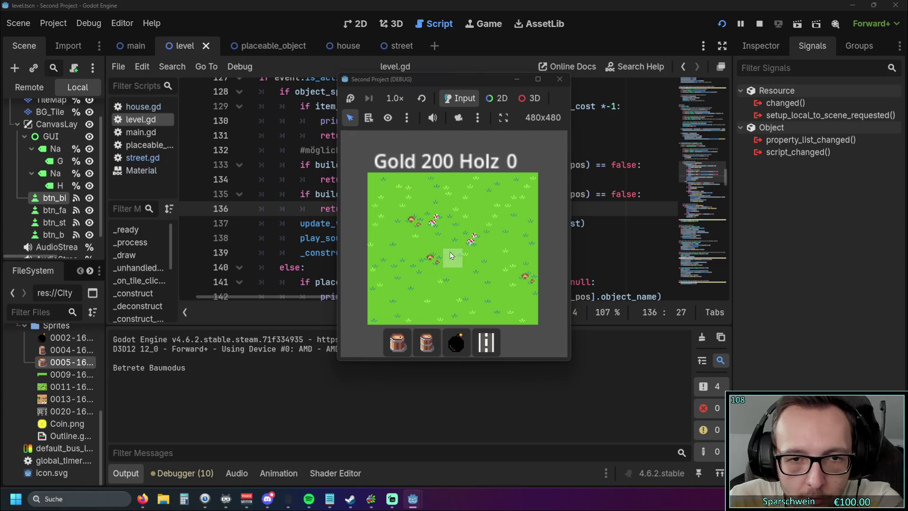
{"action": "left_click", "coordinate": [449, 252]}
{"action": "left_click", "coordinate": [398, 341]}
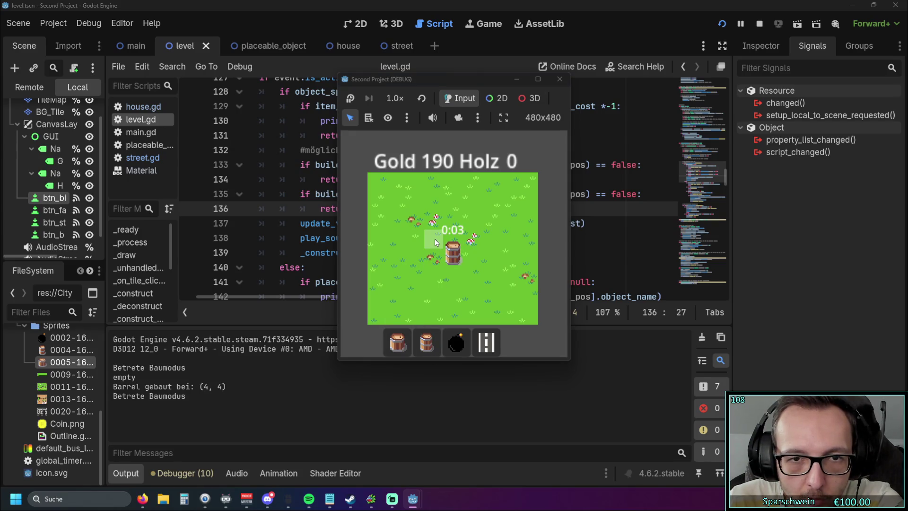
{"action": "left_click", "coordinate": [433, 240]}
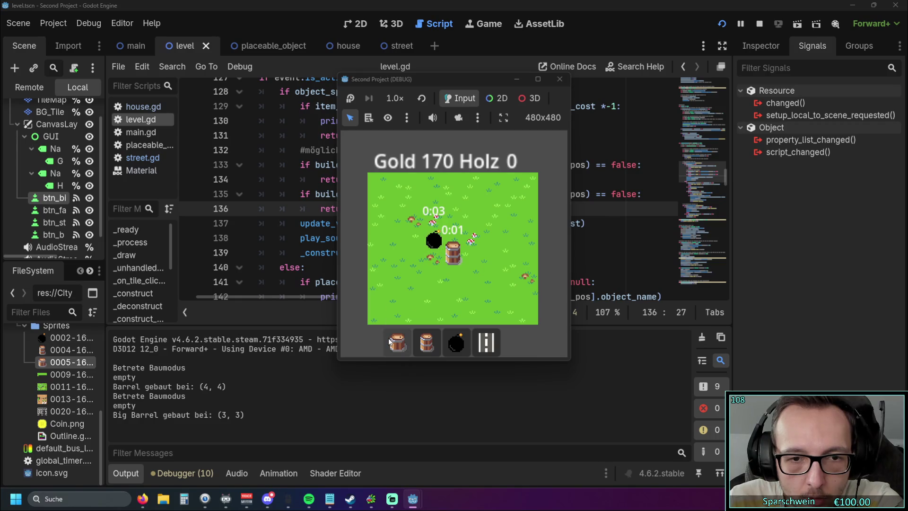
{"action": "left_click", "coordinate": [398, 342]}
{"action": "left_click", "coordinate": [434, 241]}
{"action": "left_click", "coordinate": [434, 240]}
{"action": "left_click", "coordinate": [434, 241]}
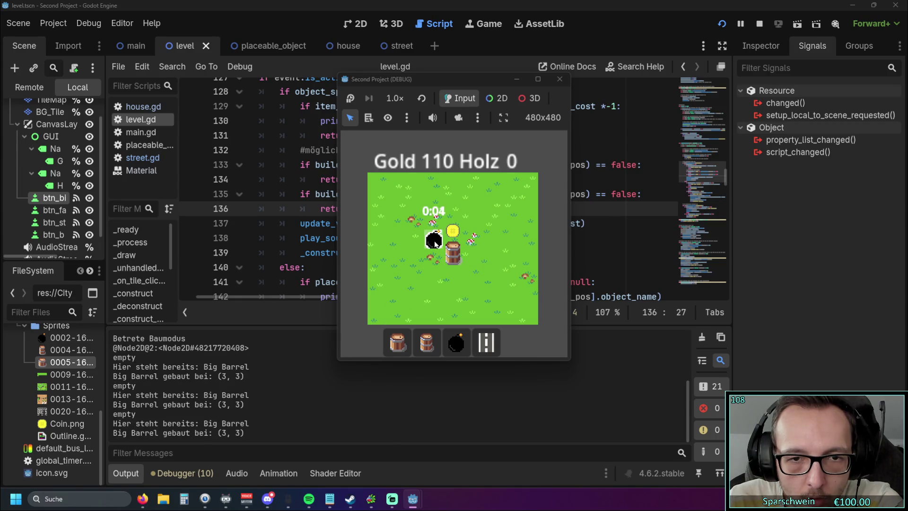
{"action": "left_click", "coordinate": [560, 79]}
{"action": "left_click_drag", "start_coordinate": [725, 177], "coordinate": [722, 293]}
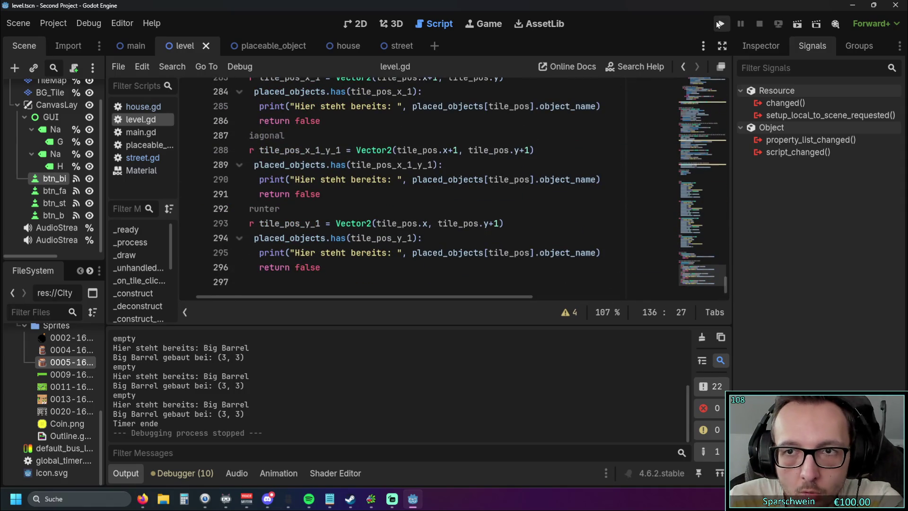
{"action": "left_click_drag", "start_coordinate": [376, 297], "coordinate": [259, 298]}
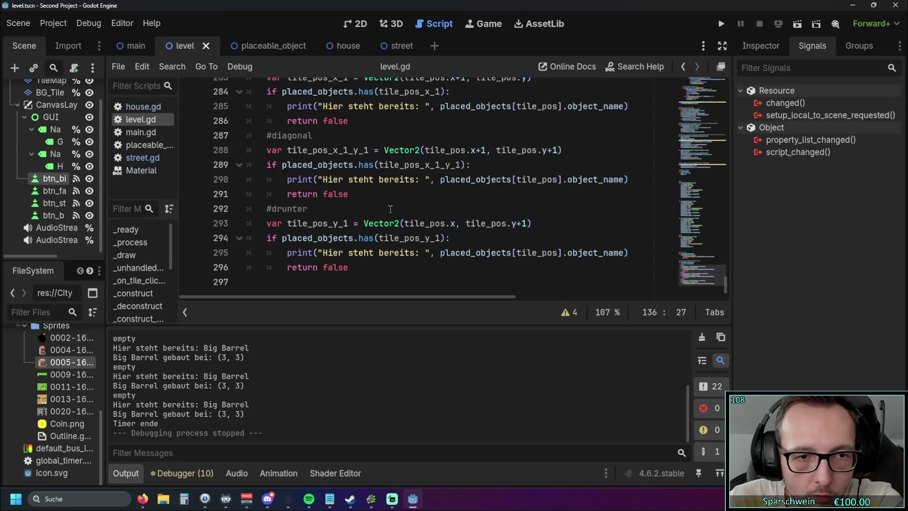
- Change the Big Barrel cost from 20 to 50 and its output material from HOLZ to GOLD
{"action": "scroll", "coordinate": [390, 206], "scroll_direction": "up", "scroll_amount": 8}
{"action": "scroll", "coordinate": [390, 206], "scroll_direction": "up", "scroll_amount": 2}
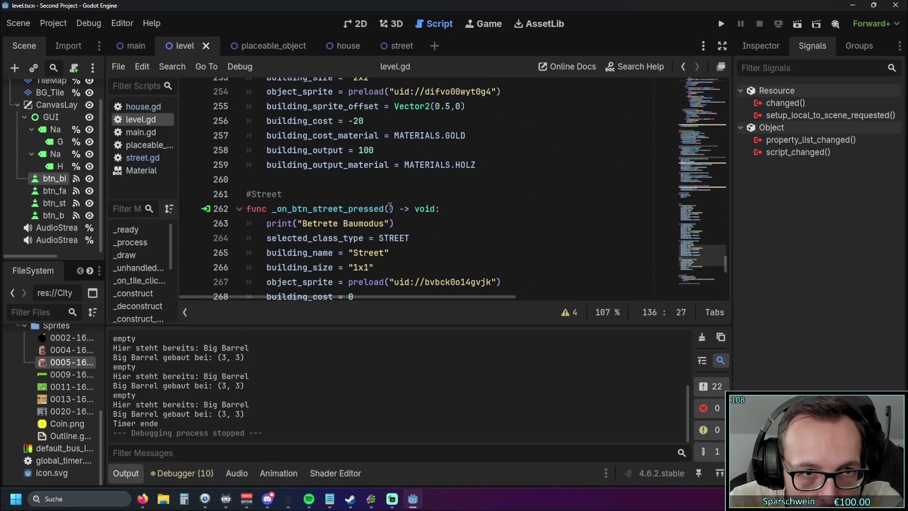
{"action": "scroll", "coordinate": [448, 203], "scroll_direction": "up", "scroll_amount": 2}
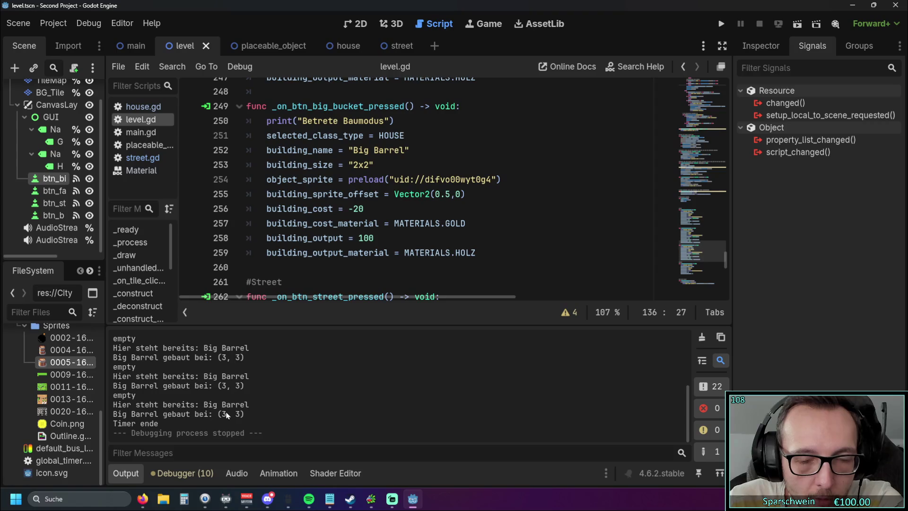
{"action": "scroll", "coordinate": [418, 230], "scroll_direction": "up", "scroll_amount": 1}
{"action": "scroll", "coordinate": [421, 231], "scroll_direction": "down", "scroll_amount": 1}
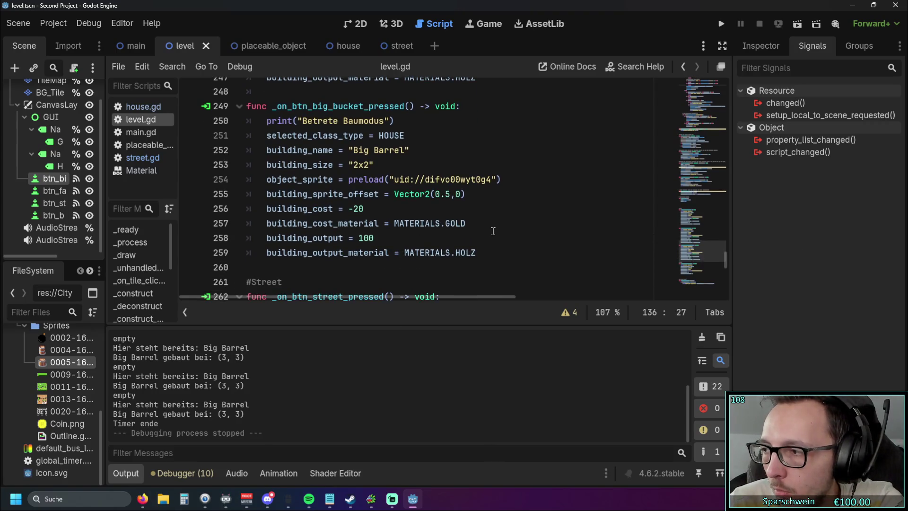
{"action": "scroll", "coordinate": [489, 231], "scroll_direction": "up", "scroll_amount": 1}
{"action": "scroll", "coordinate": [486, 230], "scroll_direction": "down", "scroll_amount": 1}
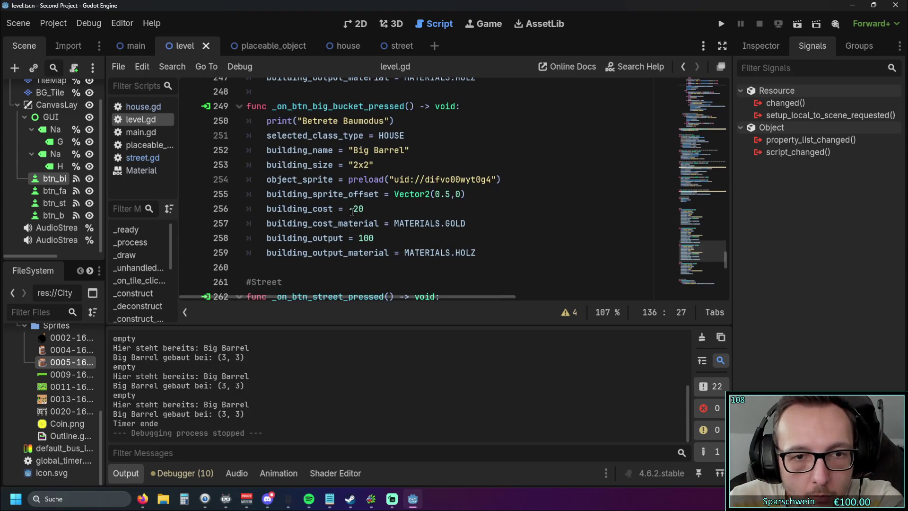
{"action": "left_click_drag", "start_coordinate": [353, 212], "coordinate": [365, 211]}
{"action": "type", "text": "50"}
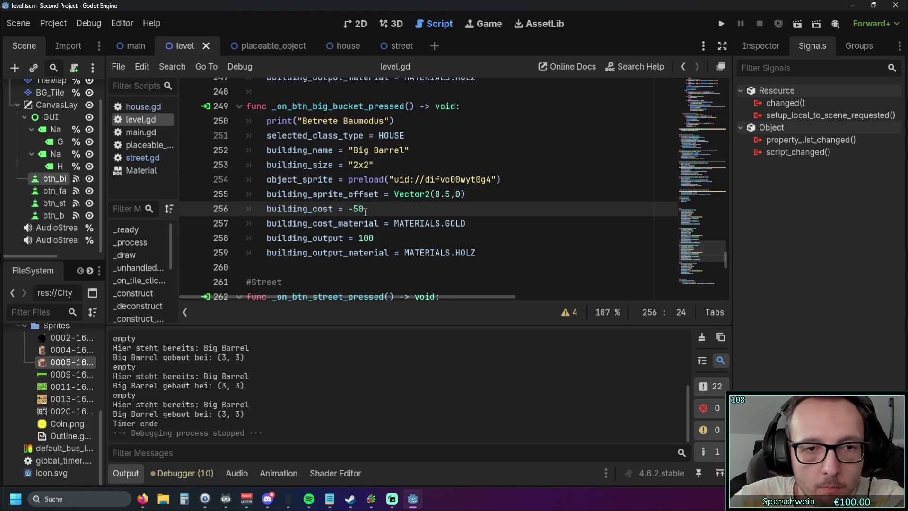
{"action": "left_click_drag", "start_coordinate": [456, 252], "coordinate": [477, 252]}
{"action": "type", "text": "Gold"}
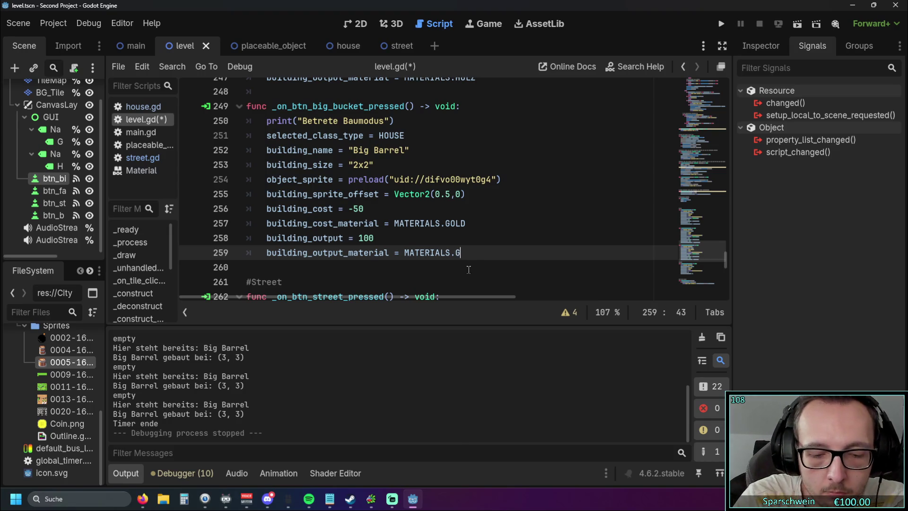
{"action": "key", "text": "Return"}
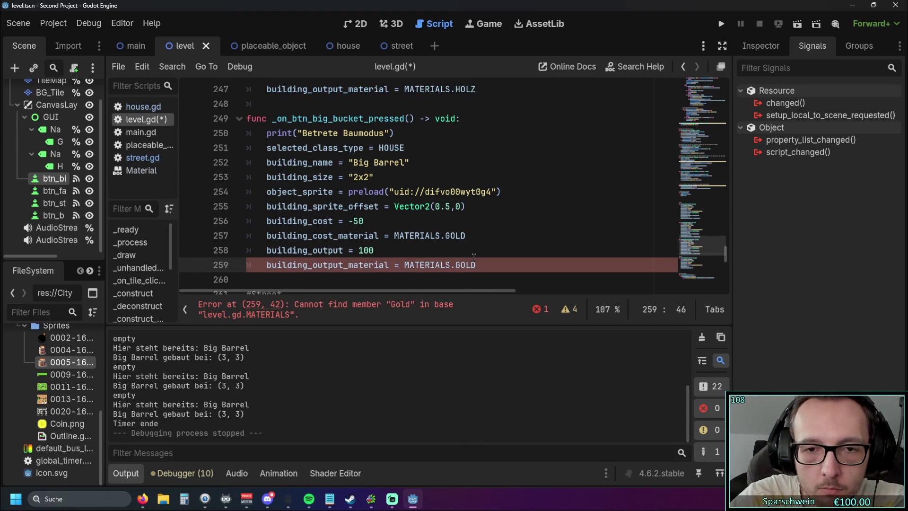
- Replace the Big Barrel's sprite preload with 0005-16x16-Bucket.png and run the game
{"action": "scroll", "coordinate": [382, 216], "scroll_direction": "down", "scroll_amount": 1}
{"action": "double_click", "coordinate": [364, 206]}
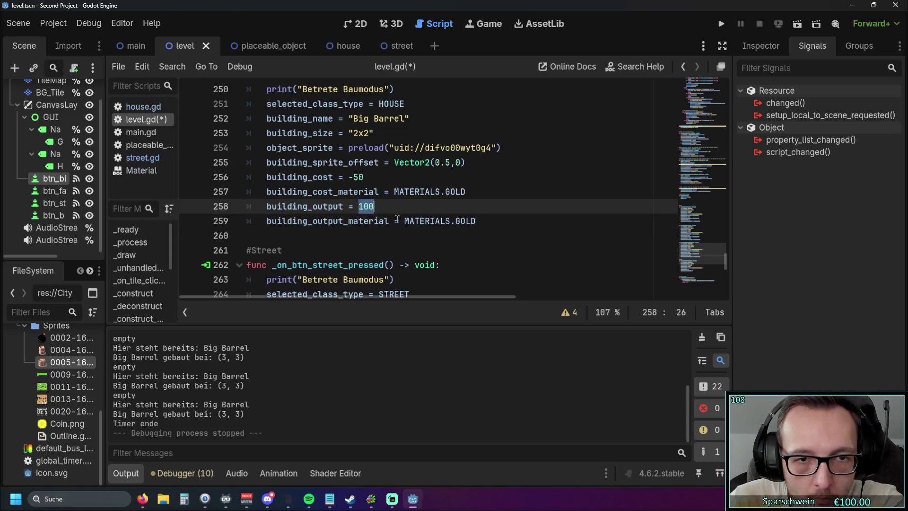
{"action": "scroll", "coordinate": [414, 241], "scroll_direction": "up", "scroll_amount": 1}
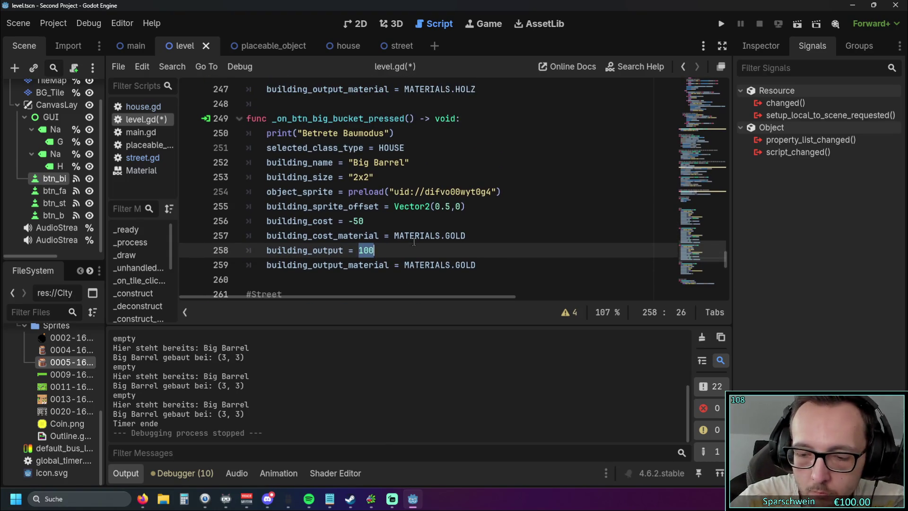
{"action": "left_click", "coordinate": [405, 221]}
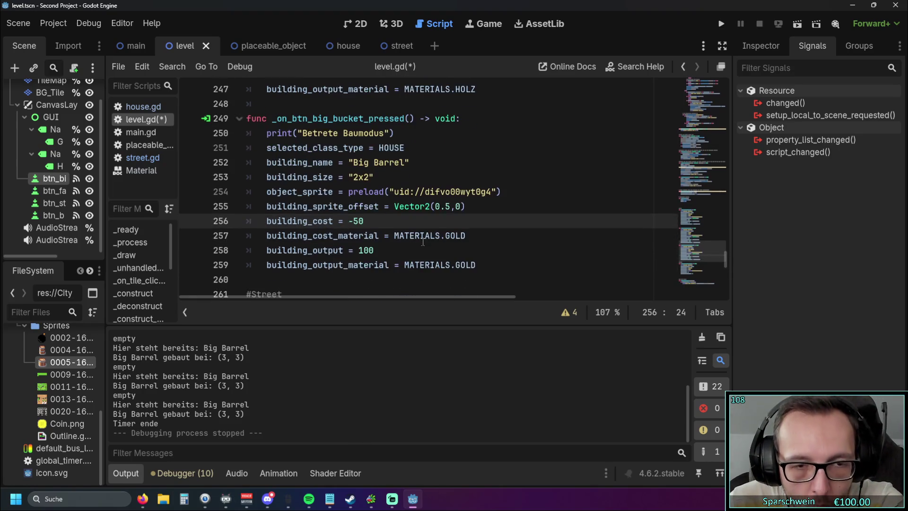
{"action": "left_click_drag", "start_coordinate": [501, 191], "coordinate": [349, 192]}
{"action": "key", "text": "BackSpace"}
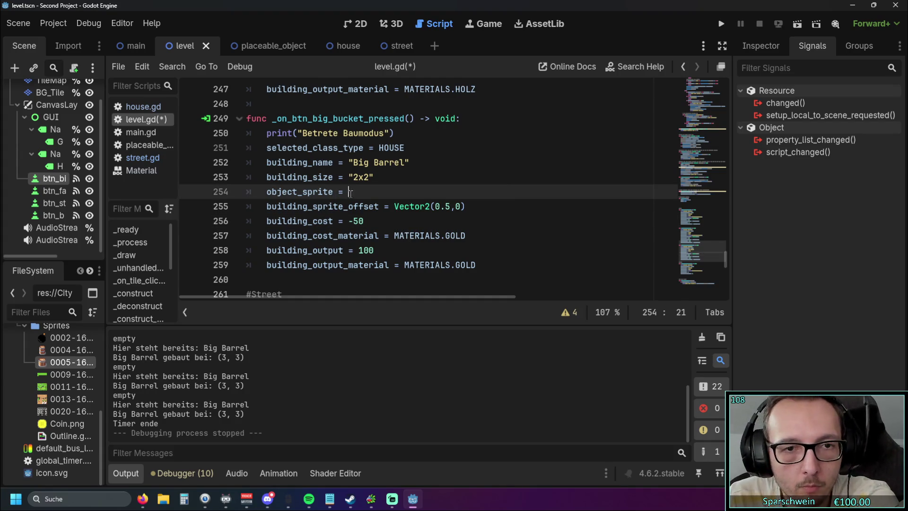
{"action": "mouse_move", "coordinate": [62, 363]}
{"action": "left_mouse_down"}
{"action": "mouse_move", "coordinate": [370, 209]}
{"action": "mouse_move", "coordinate": [372, 199]}
{"action": "left_mouse_up"}
{"action": "left_click", "coordinate": [407, 226]}
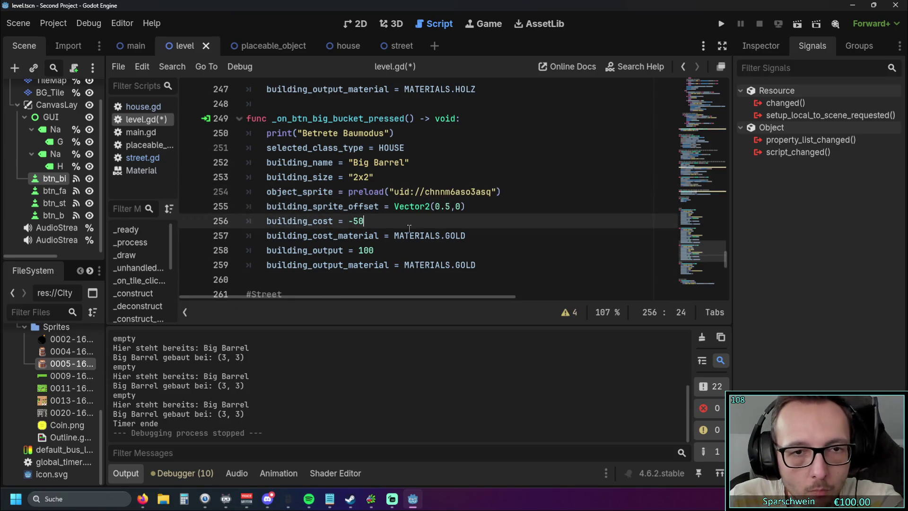
{"action": "scroll", "coordinate": [401, 228], "scroll_direction": "up", "scroll_amount": 1}
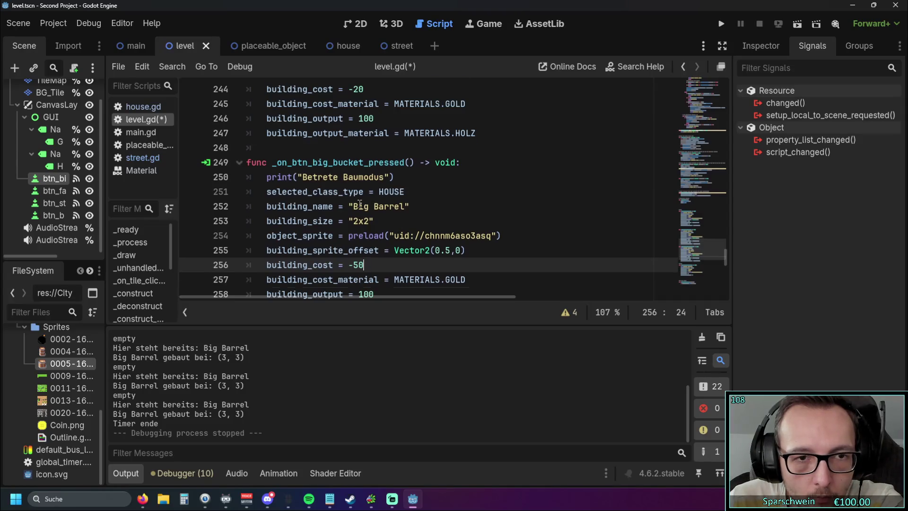
{"action": "scroll", "coordinate": [360, 204], "scroll_direction": "up", "scroll_amount": 5}
{"action": "key", "text": "F5"}
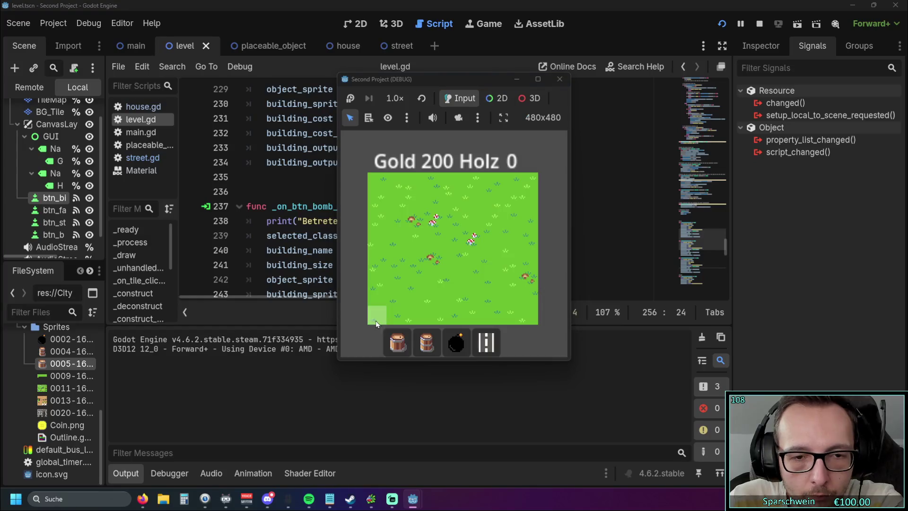
- Place a small barrel and a big barrel on the grass, then demolish both
{"action": "left_click", "coordinate": [397, 342]}
{"action": "left_click", "coordinate": [440, 257]}
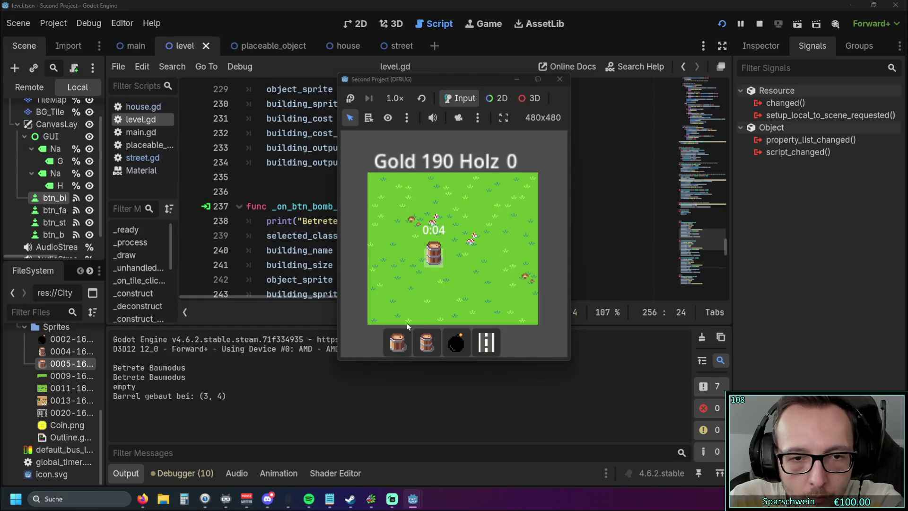
{"action": "left_click", "coordinate": [403, 335]}
{"action": "left_click", "coordinate": [415, 237]}
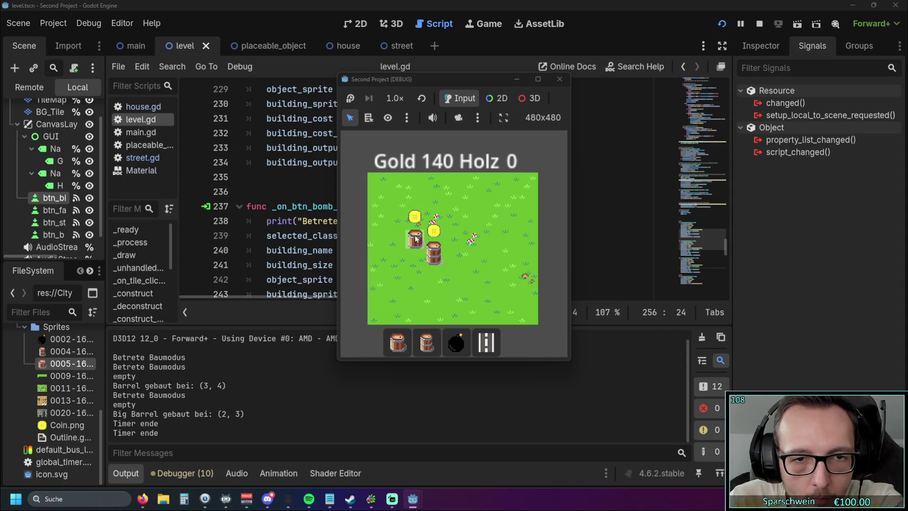
{"action": "left_click", "coordinate": [416, 238]}
{"action": "left_click", "coordinate": [431, 255]}
- Rebuild a barrel and a big barrel at (3, 3), then stop the game
{"action": "left_click", "coordinate": [416, 333]}
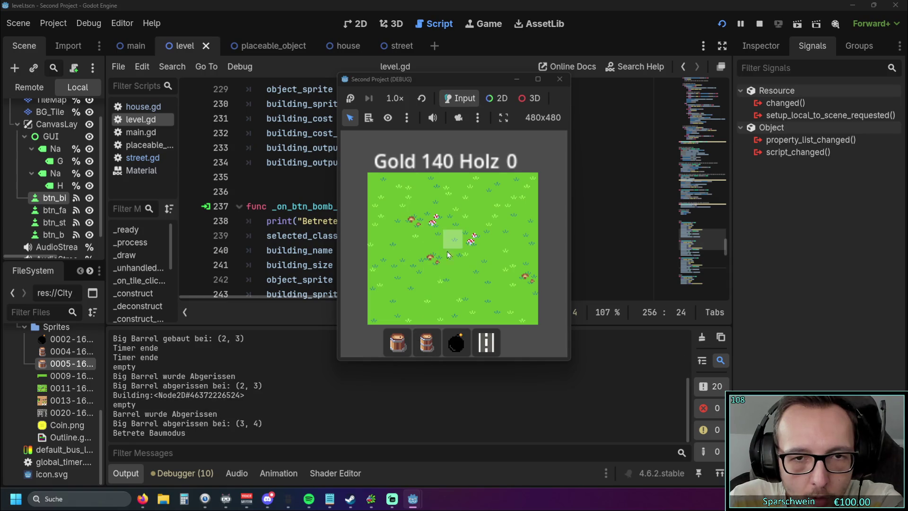
{"action": "left_click", "coordinate": [448, 255]}
{"action": "left_click", "coordinate": [397, 341]}
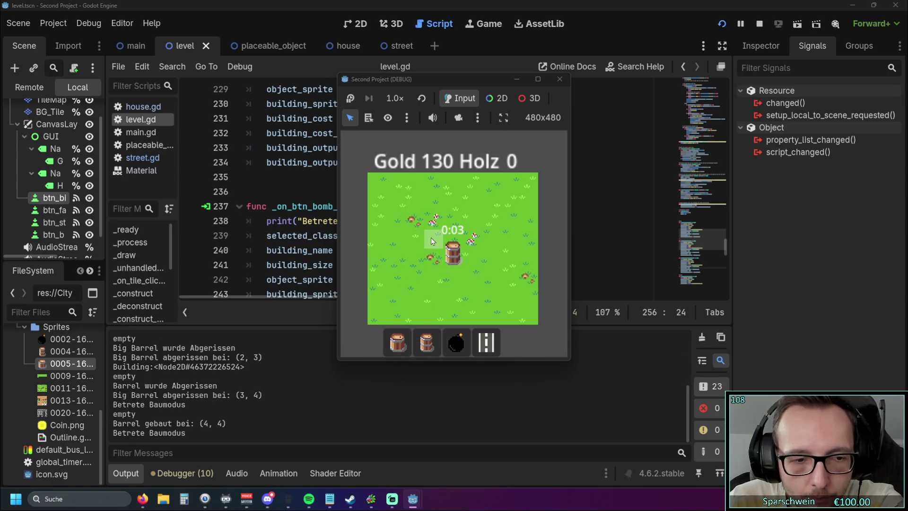
{"action": "left_click", "coordinate": [430, 241]}
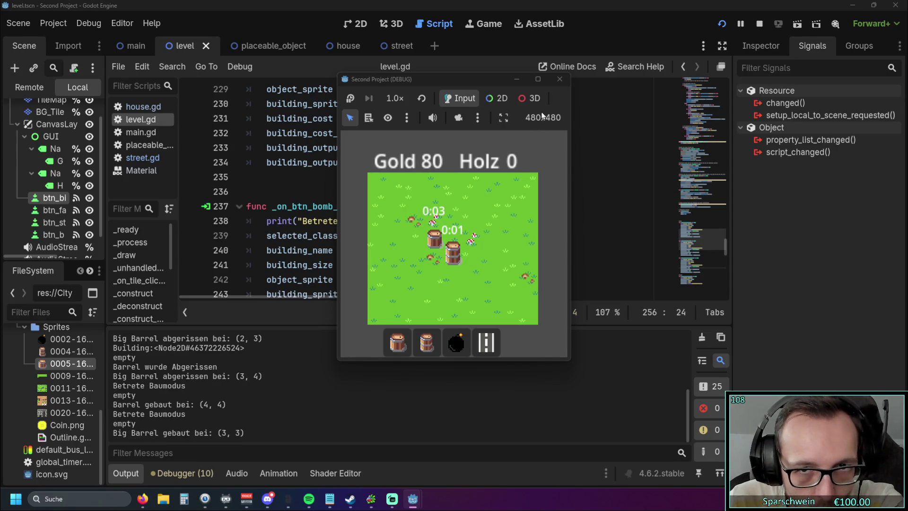
{"action": "left_click", "coordinate": [559, 80]}
{"action": "mouse_move", "coordinate": [725, 247]}
{"action": "left_mouse_down"}
{"action": "mouse_move", "coordinate": [725, 237]}
{"action": "mouse_move", "coordinate": [727, 278]}
{"action": "mouse_move", "coordinate": [721, 180]}
{"action": "mouse_move", "coordinate": [731, 116]}
{"action": "mouse_move", "coordinate": [727, 173]}
{"action": "left_mouse_up"}
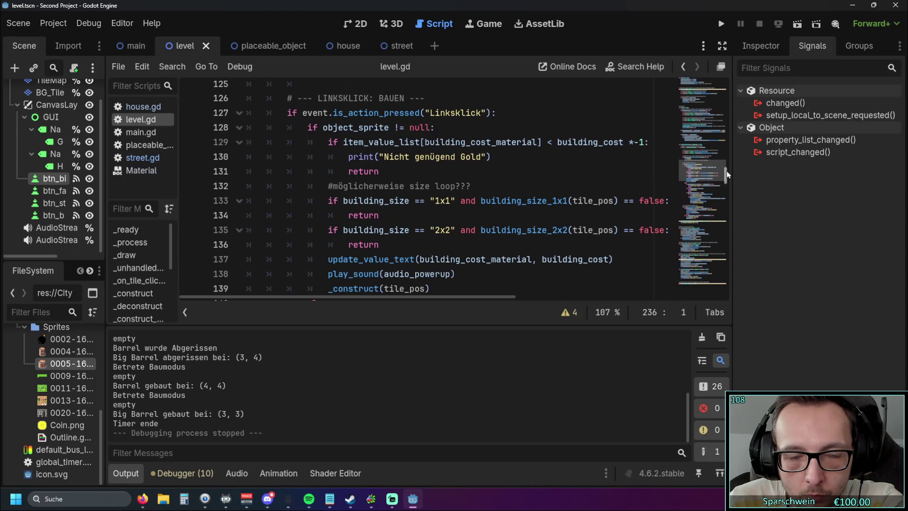
{"action": "scroll", "coordinate": [427, 183], "scroll_direction": "down", "scroll_amount": 1}
{"action": "scroll", "coordinate": [427, 184], "scroll_direction": "up", "scroll_amount": 1}
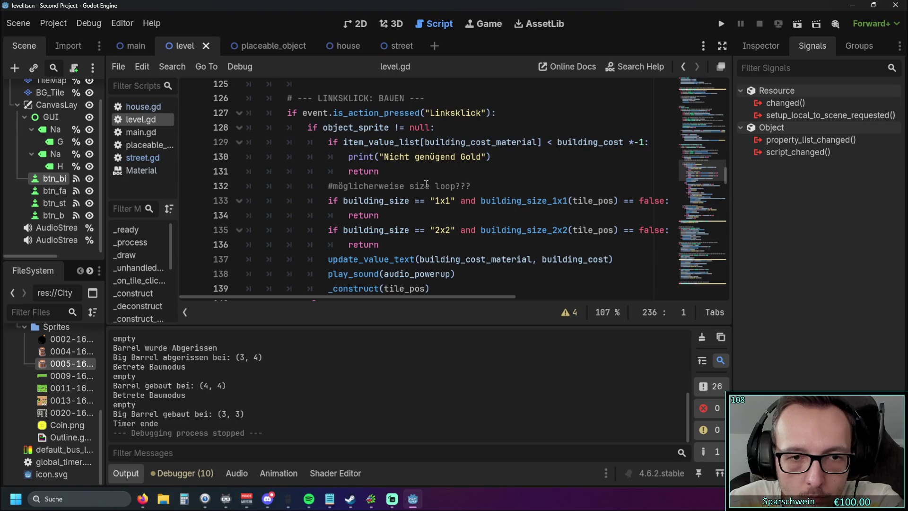
{"action": "scroll", "coordinate": [365, 148], "scroll_direction": "down", "scroll_amount": 1}
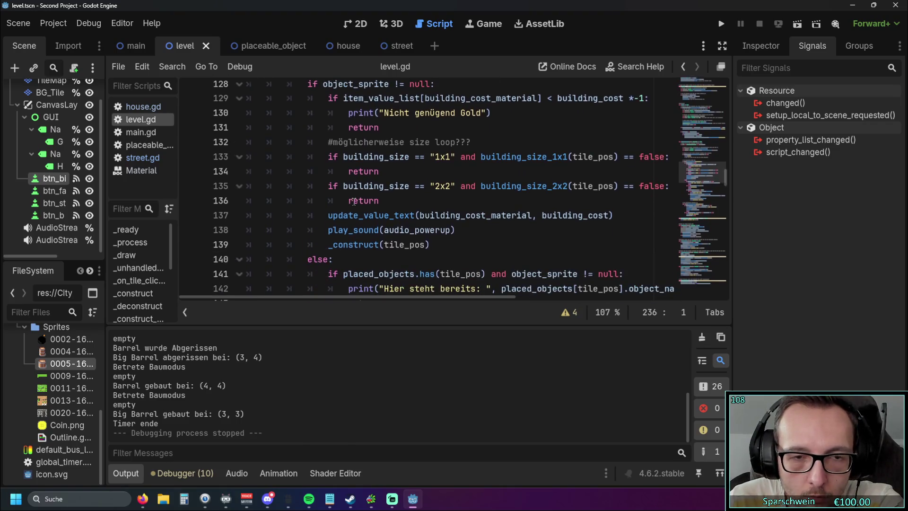
{"action": "scroll", "coordinate": [382, 202], "scroll_direction": "down", "scroll_amount": 1}
{"action": "scroll", "coordinate": [401, 204], "scroll_direction": "up", "scroll_amount": 1}
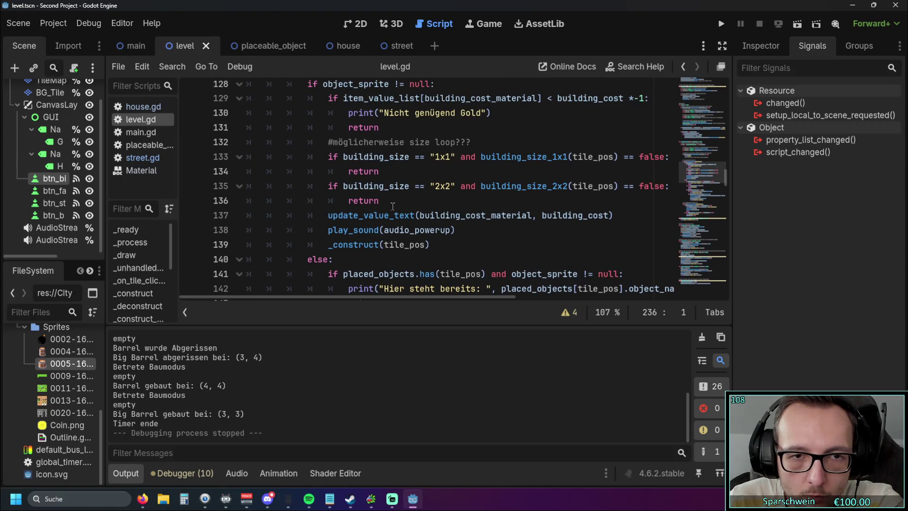
{"action": "scroll", "coordinate": [392, 206], "scroll_direction": "up", "scroll_amount": 1}
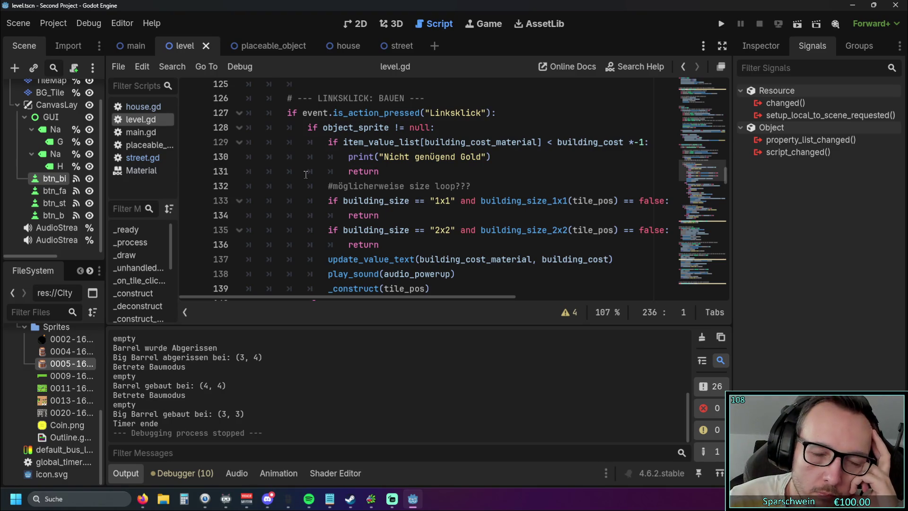
{"action": "scroll", "coordinate": [307, 175], "scroll_direction": "down", "scroll_amount": 1}
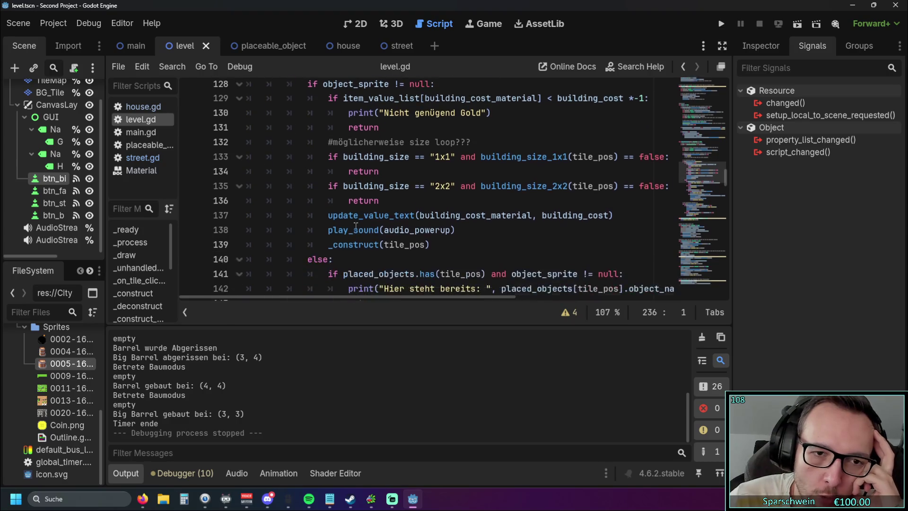
{"action": "scroll", "coordinate": [331, 213], "scroll_direction": "up", "scroll_amount": 1}
{"action": "double_click", "coordinate": [363, 244]}
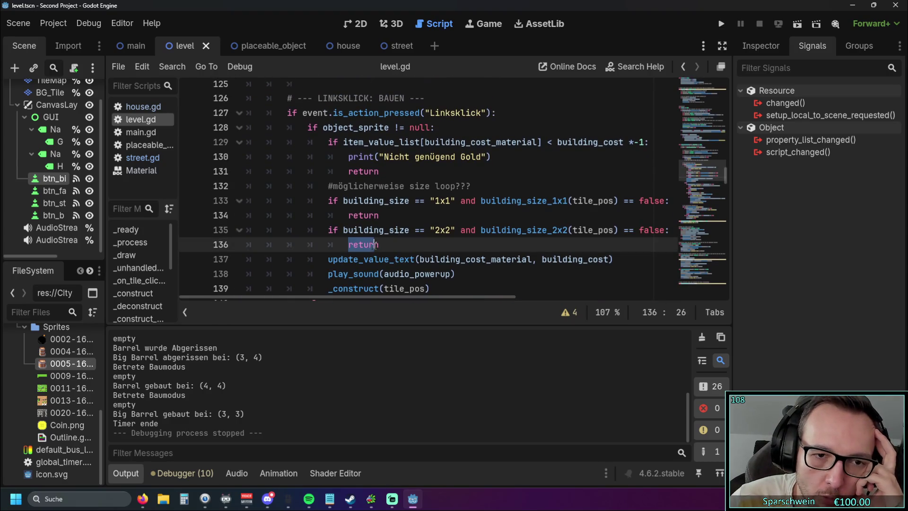
{"action": "left_click", "coordinate": [388, 244]}
{"action": "scroll", "coordinate": [389, 243], "scroll_direction": "down", "scroll_amount": 1}
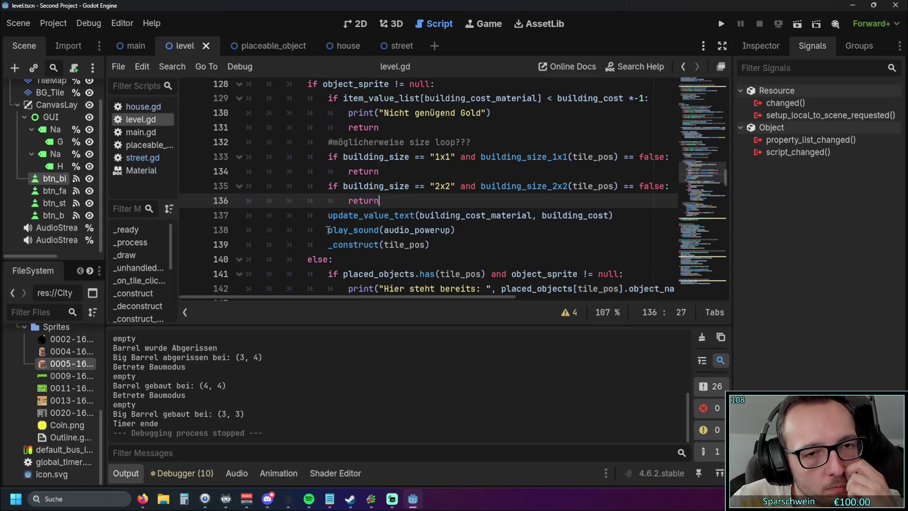
{"action": "scroll", "coordinate": [435, 208], "scroll_direction": "up", "scroll_amount": 1}
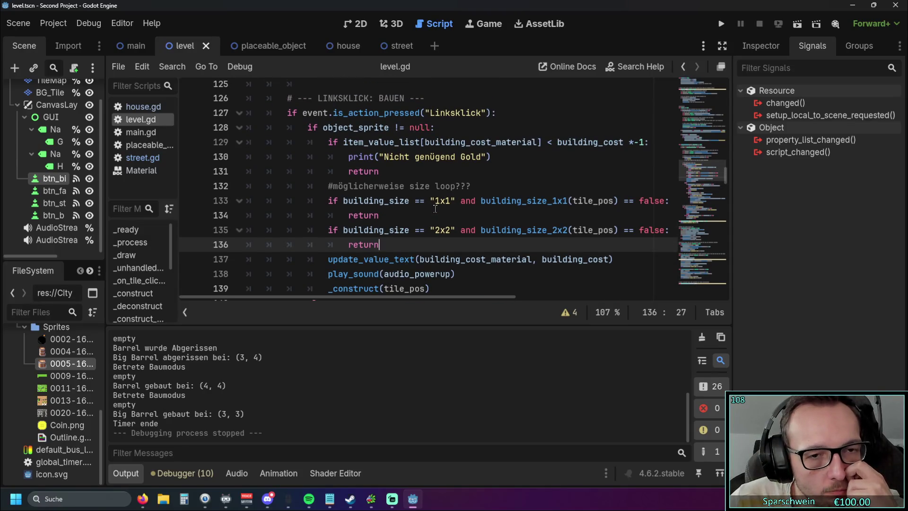
{"action": "scroll", "coordinate": [434, 209], "scroll_direction": "down", "scroll_amount": 1}
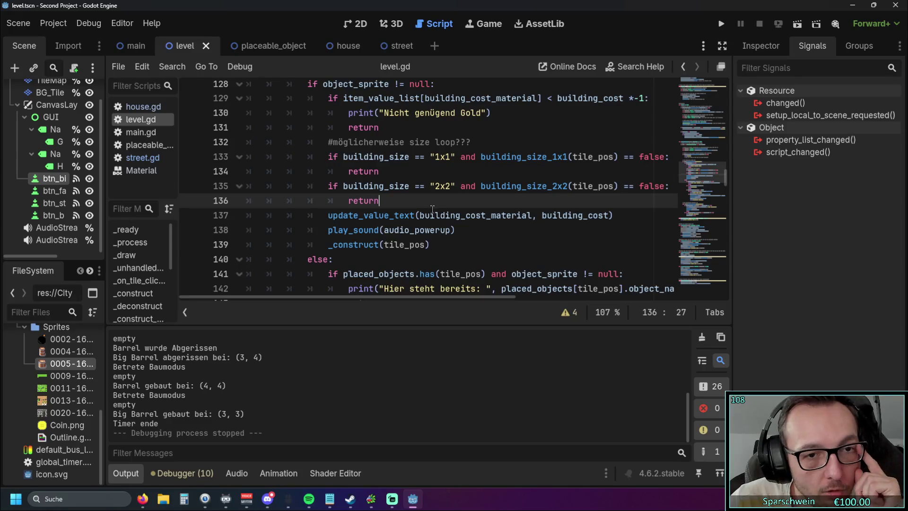
{"action": "scroll", "coordinate": [434, 208], "scroll_direction": "up", "scroll_amount": 1}
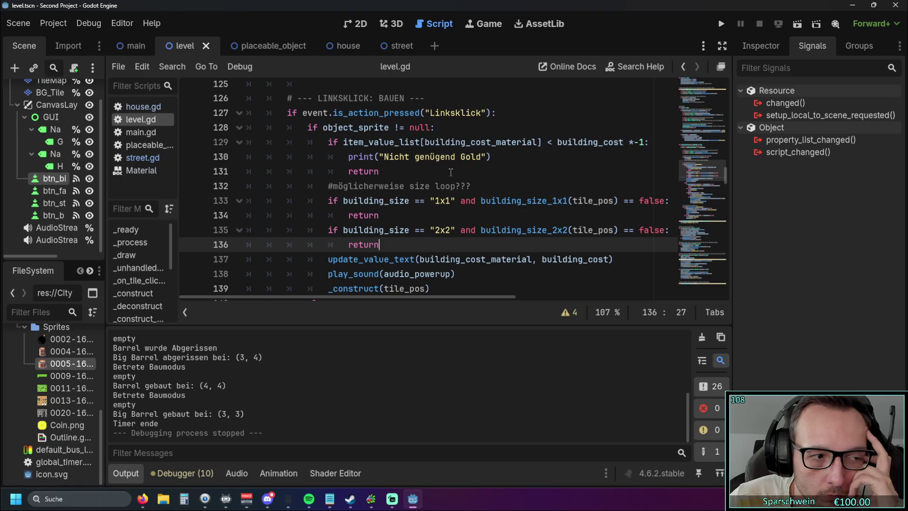
{"action": "scroll", "coordinate": [450, 173], "scroll_direction": "down", "scroll_amount": 1}
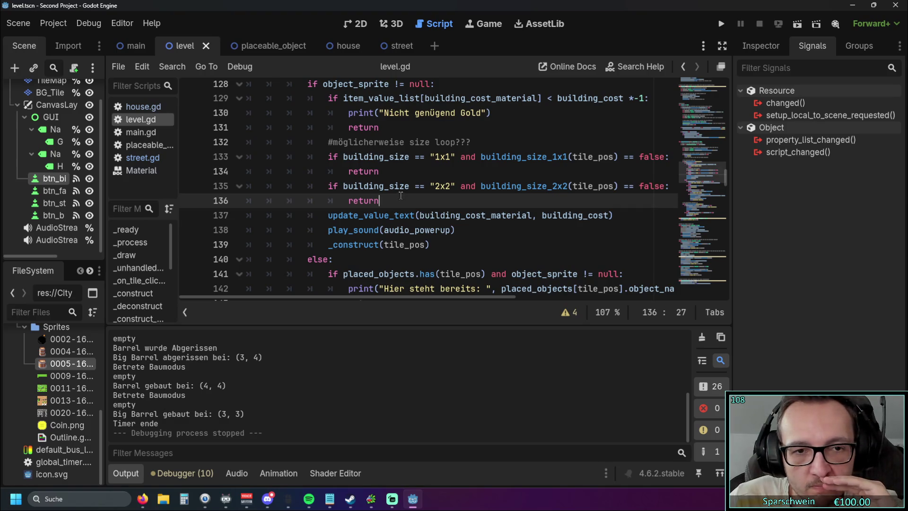
{"action": "left_click", "coordinate": [326, 216]}
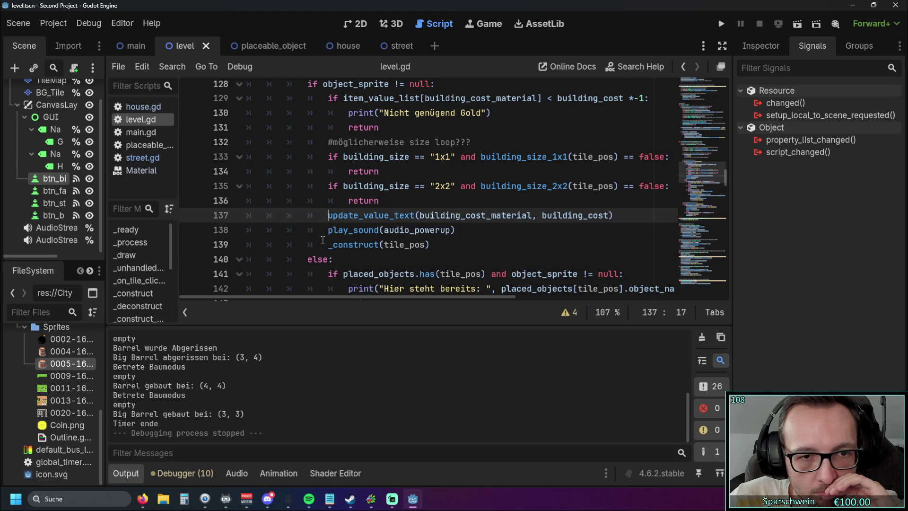
{"action": "mouse_move", "coordinate": [320, 246]}
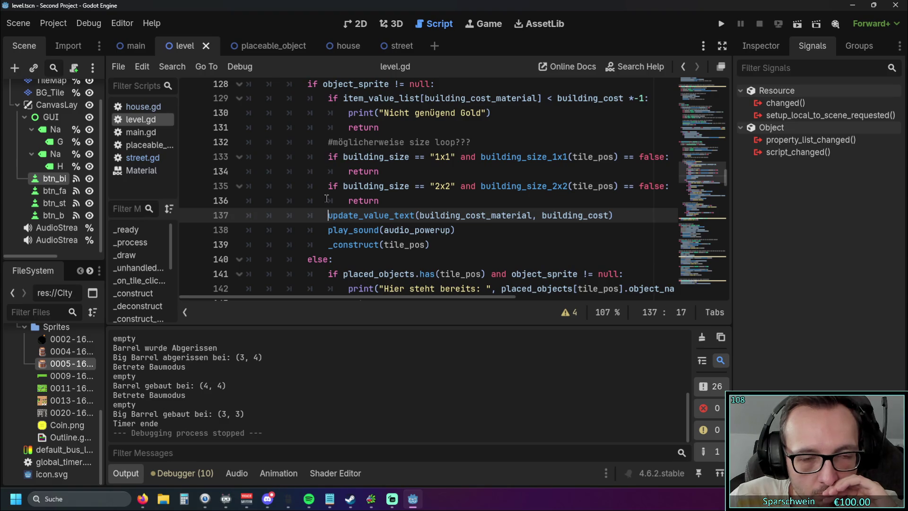
- Indent the cost update, sound and _construct lines (137–139) one level
{"action": "key", "text": "Tab"}
{"action": "left_click", "coordinate": [324, 233]}
{"action": "key", "text": "Tab"}
{"action": "left_click", "coordinate": [329, 243]}
{"action": "key", "text": "Tab"}
- Add an 'else:' line after the 2x2 size check's return, above the indented lines
{"action": "left_click", "coordinate": [376, 201]}
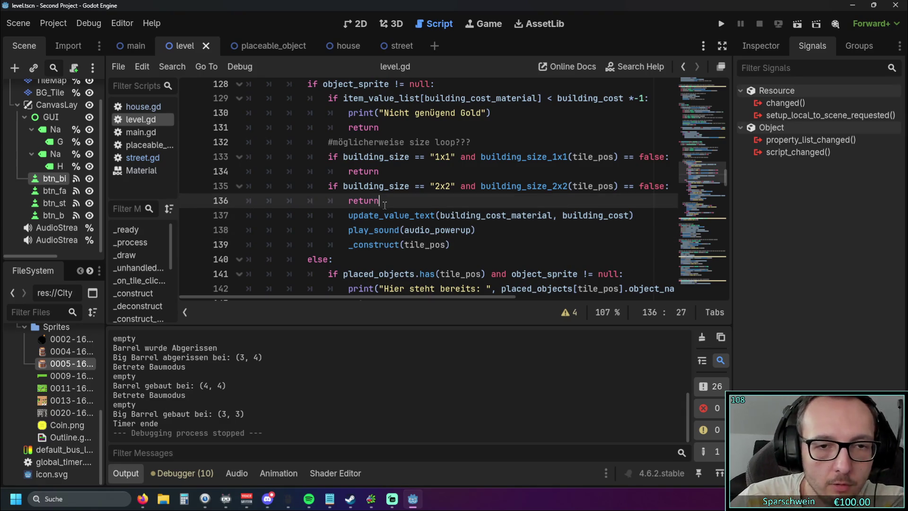
{"action": "key", "text": "Return"}
{"action": "type", "text": "else:"}
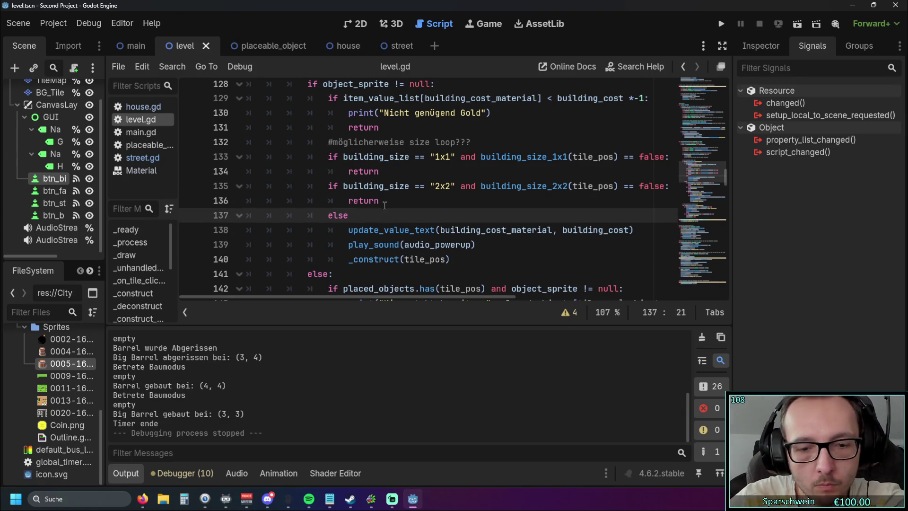
{"action": "key", "text": "Up"}
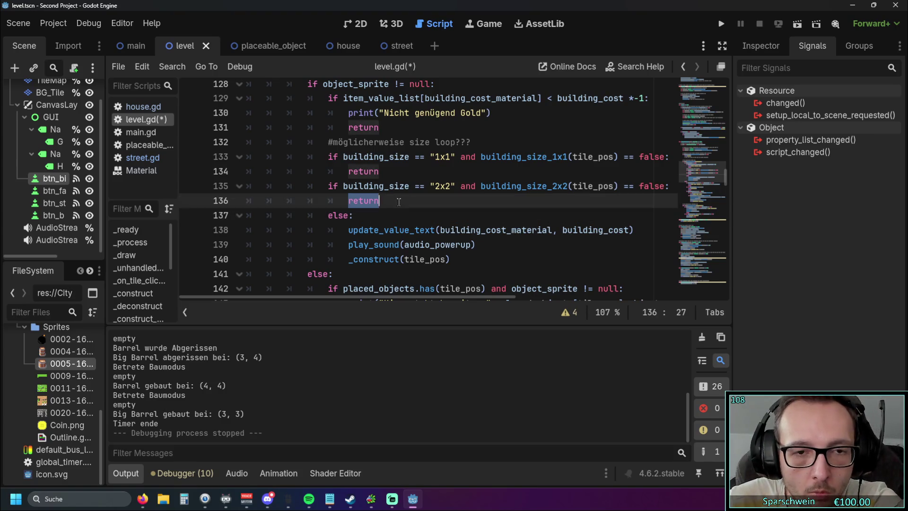
{"action": "left_click", "coordinate": [295, 233]}
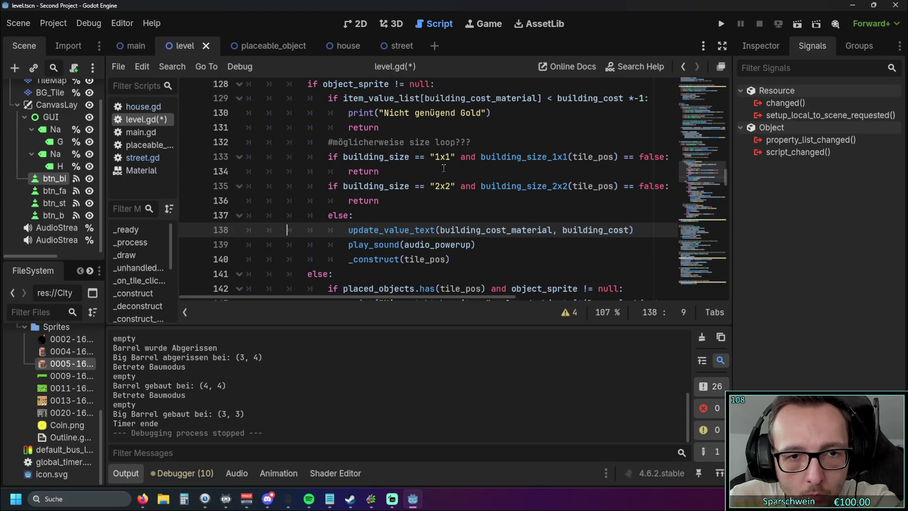
{"action": "left_click", "coordinate": [720, 25]}
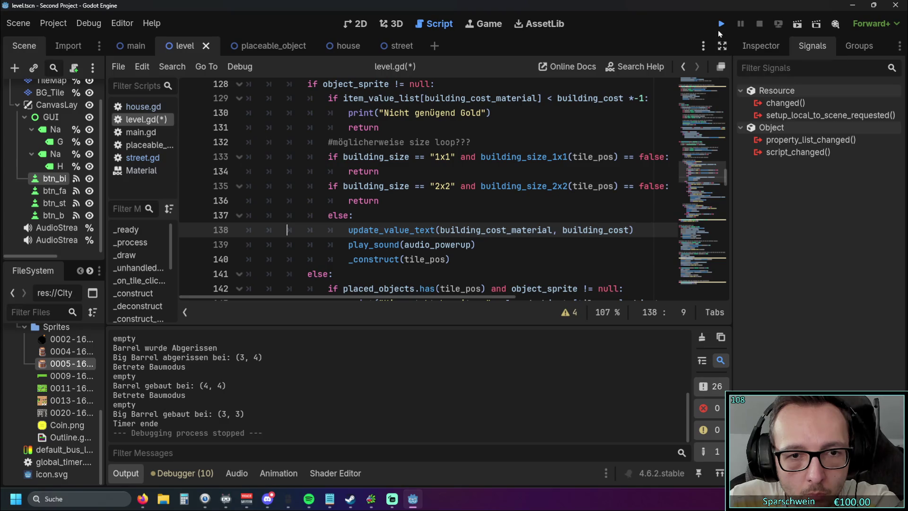
- Build a barrel and big barrels until Gold hits 40 and 'Nicht genügend Gold' appears, then stop
{"action": "left_click", "coordinate": [457, 242]}
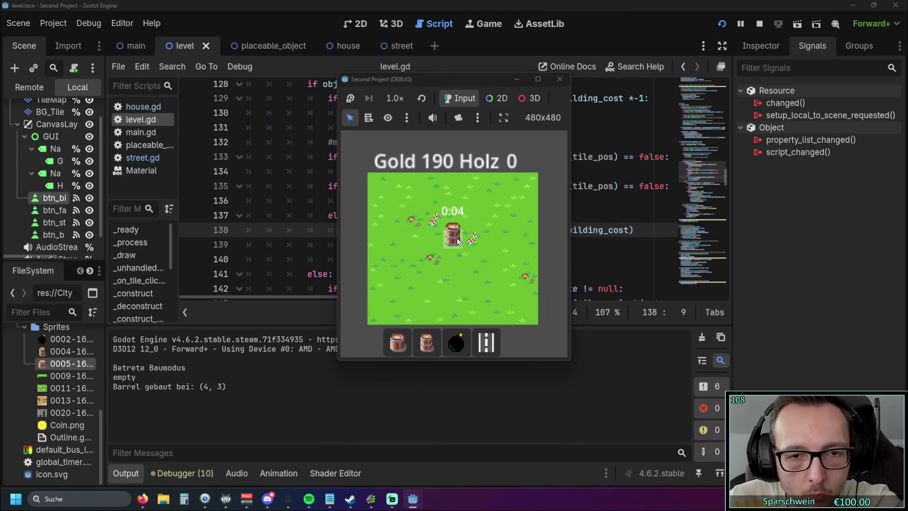
{"action": "left_click", "coordinate": [457, 241]}
{"action": "left_click", "coordinate": [457, 242]}
{"action": "left_click", "coordinate": [457, 242]}
{"action": "left_click", "coordinate": [397, 342]}
{"action": "left_click", "coordinate": [431, 228]}
{"action": "left_click", "coordinate": [432, 227]}
{"action": "left_click", "coordinate": [431, 228]}
{"action": "left_click", "coordinate": [431, 227]}
{"action": "left_click", "coordinate": [431, 227]}
{"action": "left_click", "coordinate": [431, 228]}
{"action": "left_click", "coordinate": [431, 227]}
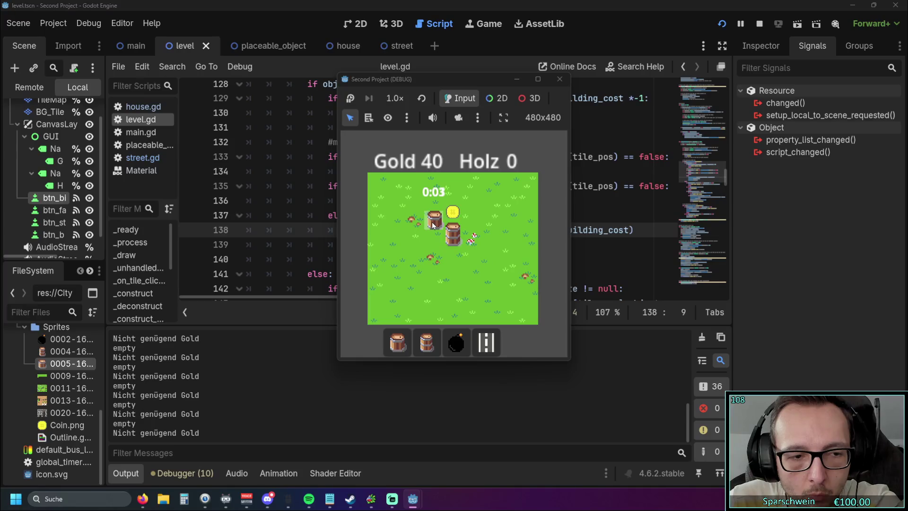
{"action": "left_click", "coordinate": [559, 78]}
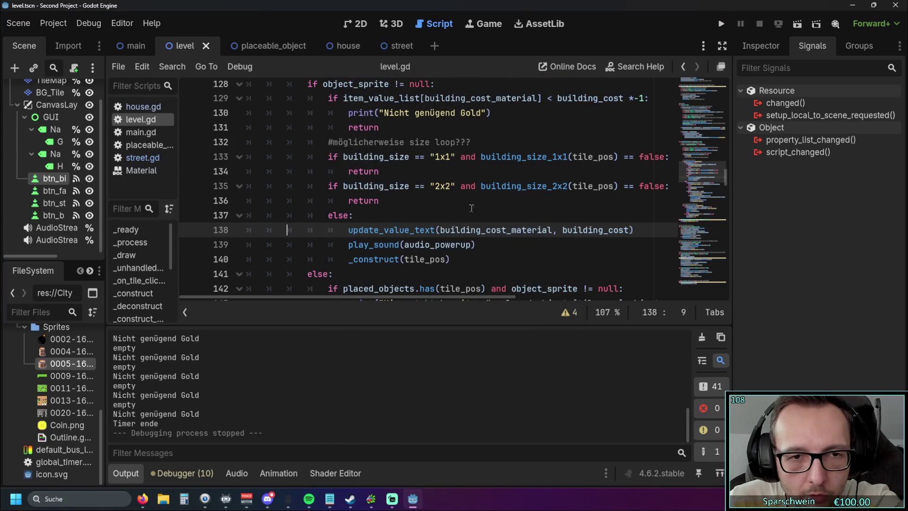
- Scroll level.gd from the building_size functions up to the LINKSKLICK: BAUEN block near line 126
{"action": "scroll", "coordinate": [536, 109], "scroll_direction": "up", "scroll_amount": 1}
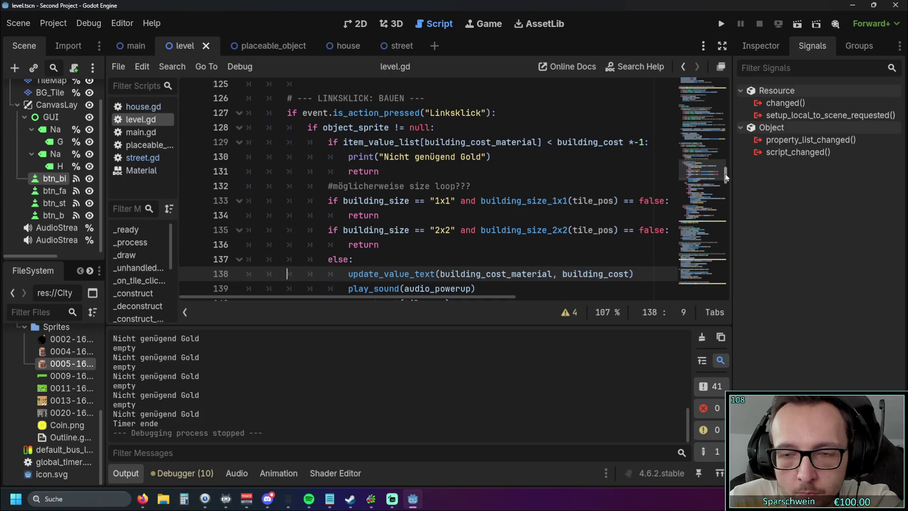
{"action": "left_click_drag", "start_coordinate": [727, 173], "coordinate": [720, 294]}
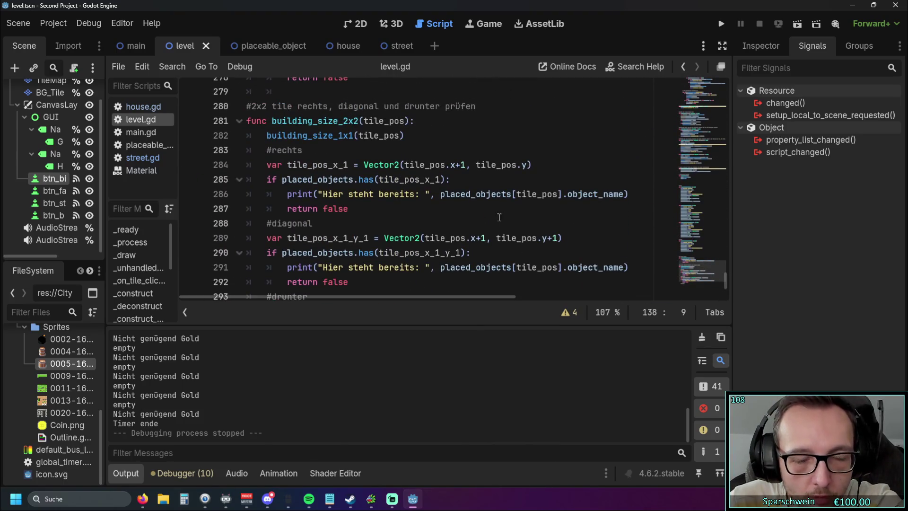
{"action": "scroll", "coordinate": [465, 217], "scroll_direction": "down", "scroll_amount": 2}
{"action": "scroll", "coordinate": [464, 218], "scroll_direction": "up", "scroll_amount": 2}
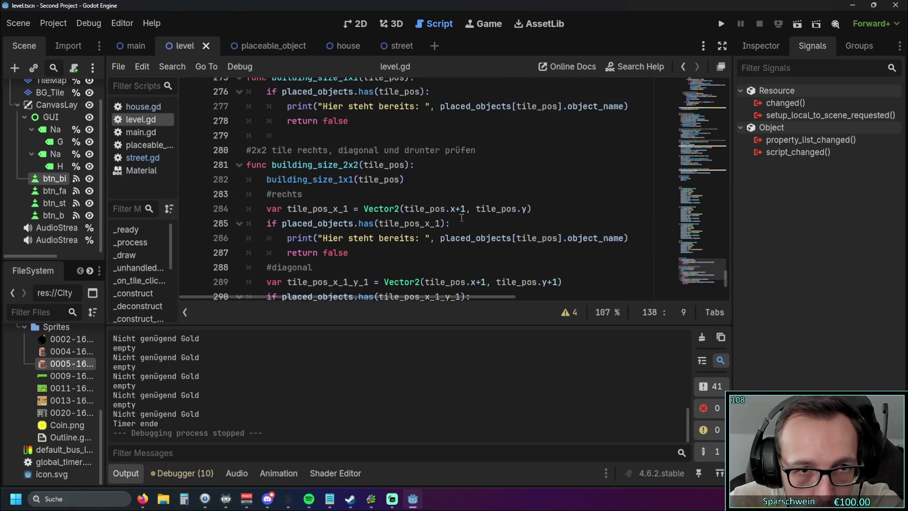
{"action": "scroll", "coordinate": [451, 215], "scroll_direction": "down", "scroll_amount": 1}
{"action": "scroll", "coordinate": [450, 214], "scroll_direction": "up", "scroll_amount": 1}
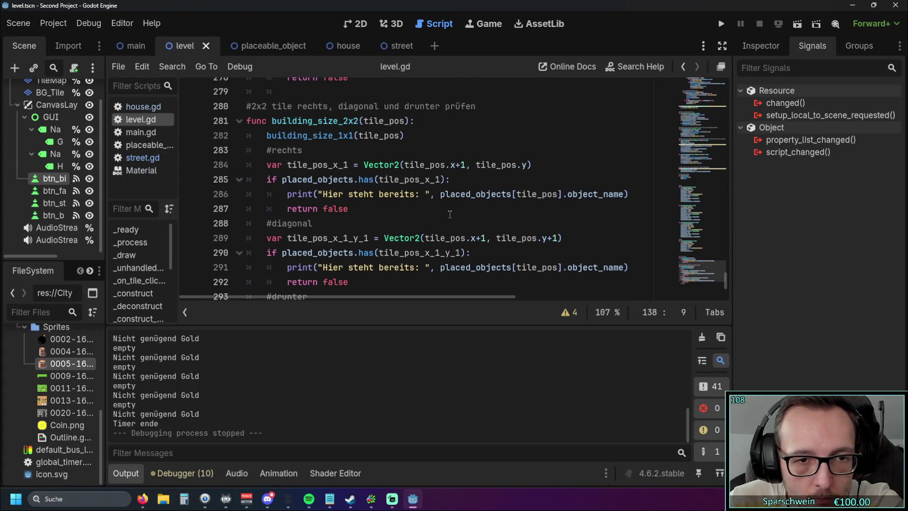
{"action": "scroll", "coordinate": [450, 214], "scroll_direction": "down", "scroll_amount": 2}
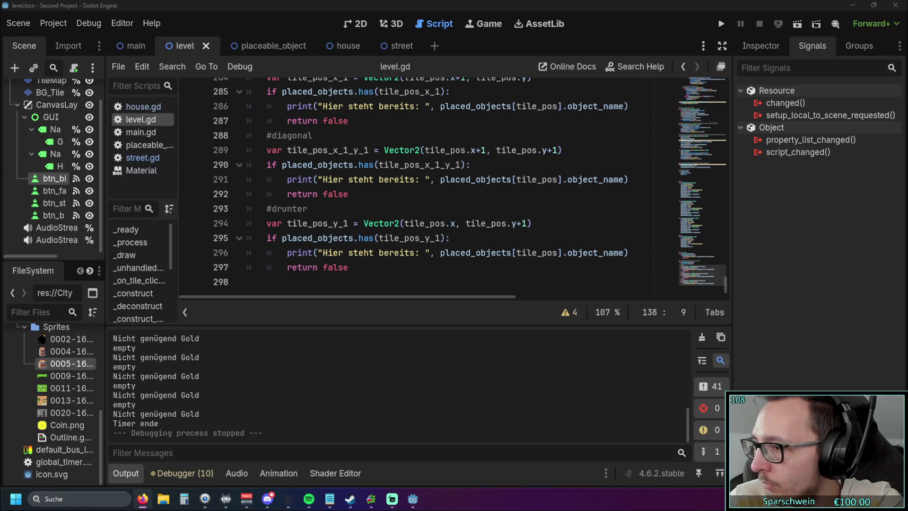
{"action": "left_click", "coordinate": [348, 267]}
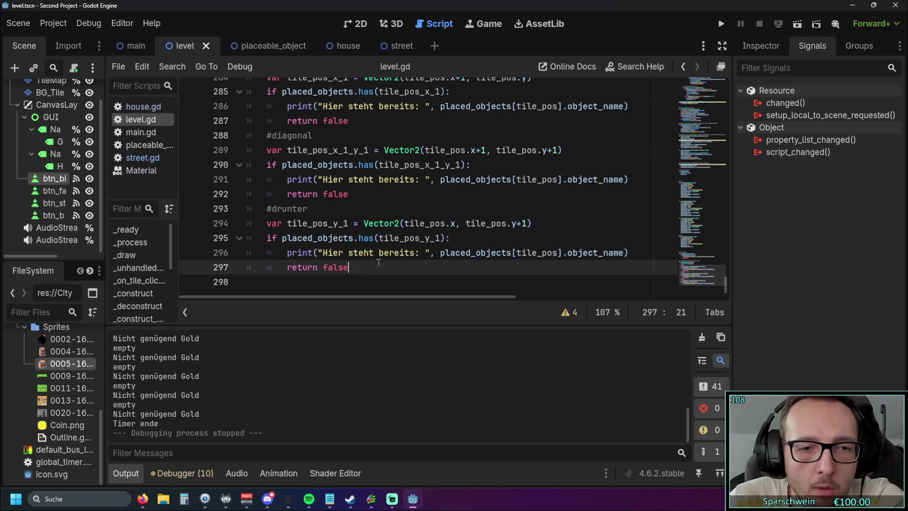
{"action": "scroll", "coordinate": [391, 261], "scroll_direction": "up", "scroll_amount": 4}
{"action": "scroll", "coordinate": [391, 261], "scroll_direction": "up", "scroll_amount": 15}
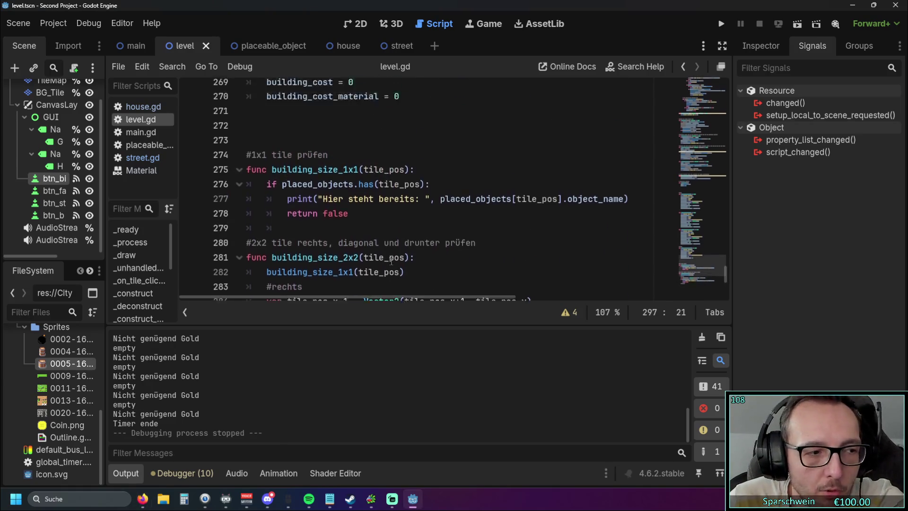
{"action": "scroll", "coordinate": [728, 234], "scroll_direction": "up", "scroll_amount": 3}
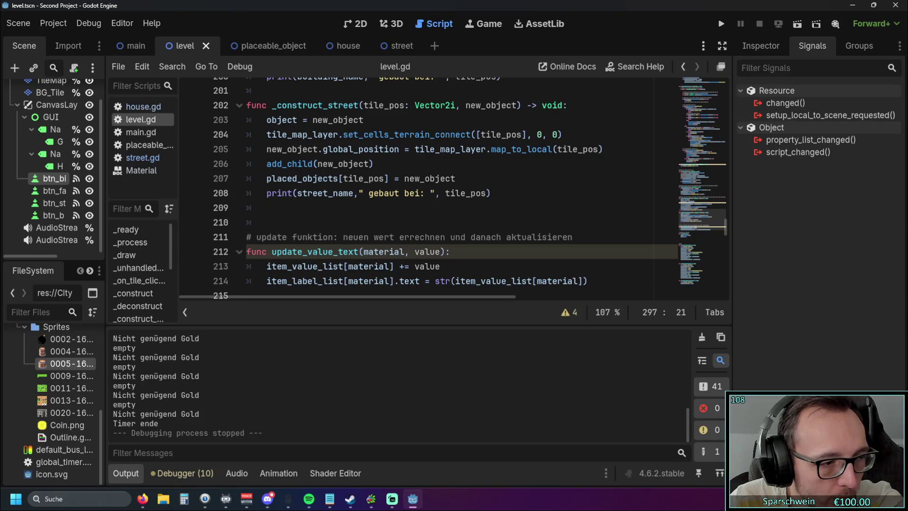
{"action": "scroll", "coordinate": [624, 273], "scroll_direction": "up", "scroll_amount": 20}
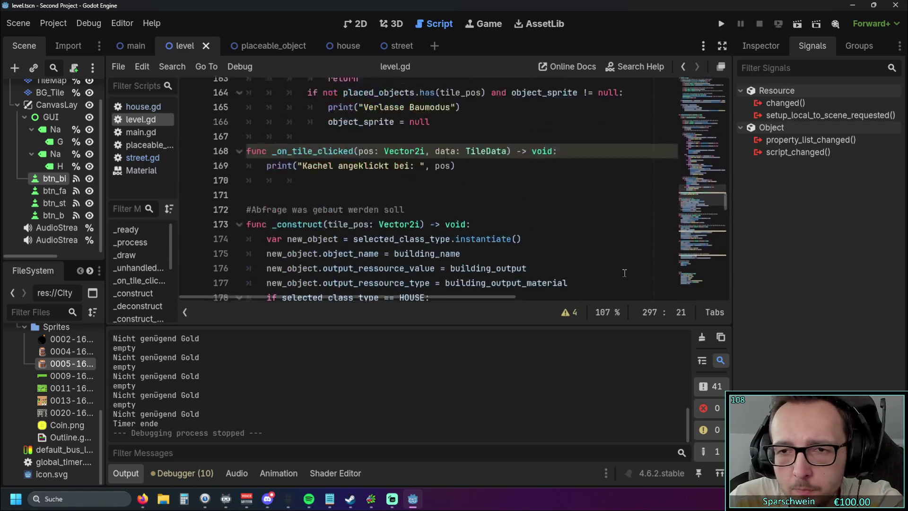
{"action": "scroll", "coordinate": [624, 273], "scroll_direction": "down", "scroll_amount": 8}
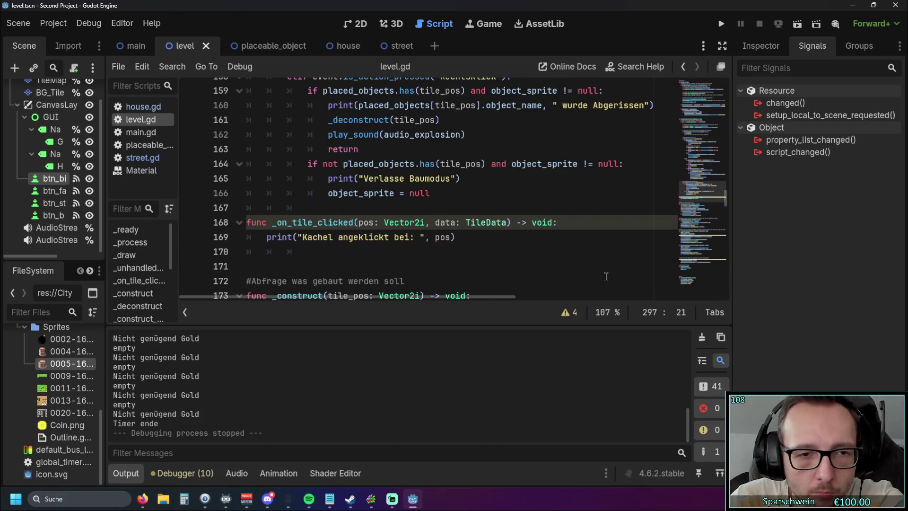
{"action": "scroll", "coordinate": [597, 271], "scroll_direction": "up", "scroll_amount": 10}
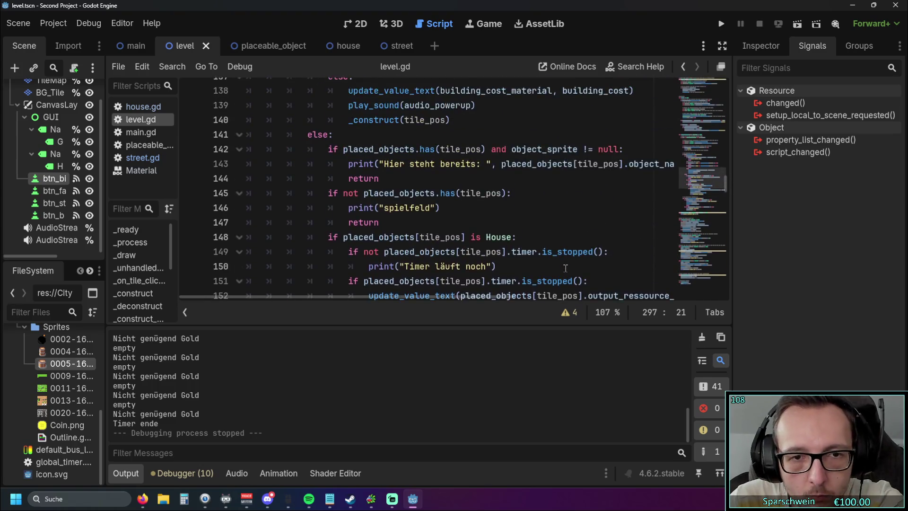
{"action": "scroll", "coordinate": [547, 259], "scroll_direction": "down", "scroll_amount": 1}
{"action": "scroll", "coordinate": [545, 258], "scroll_direction": "up", "scroll_amount": 1}
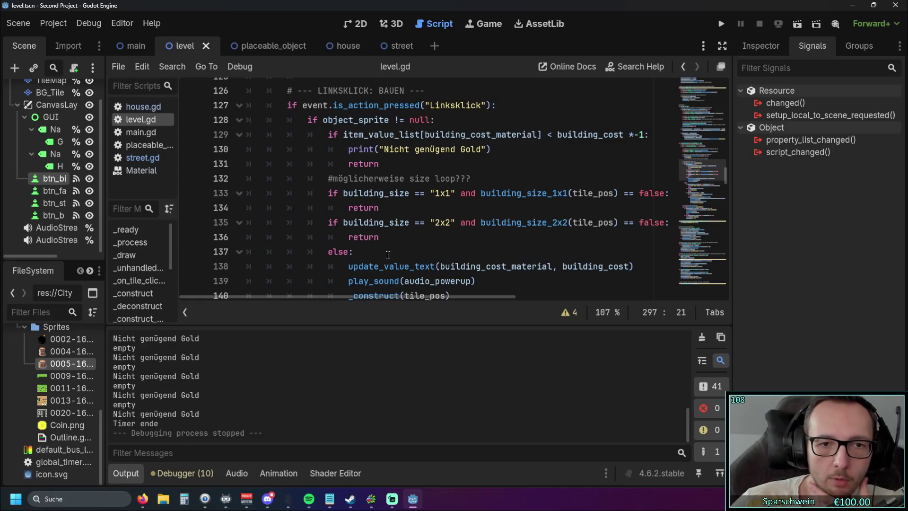
{"action": "double_click", "coordinate": [323, 120]}
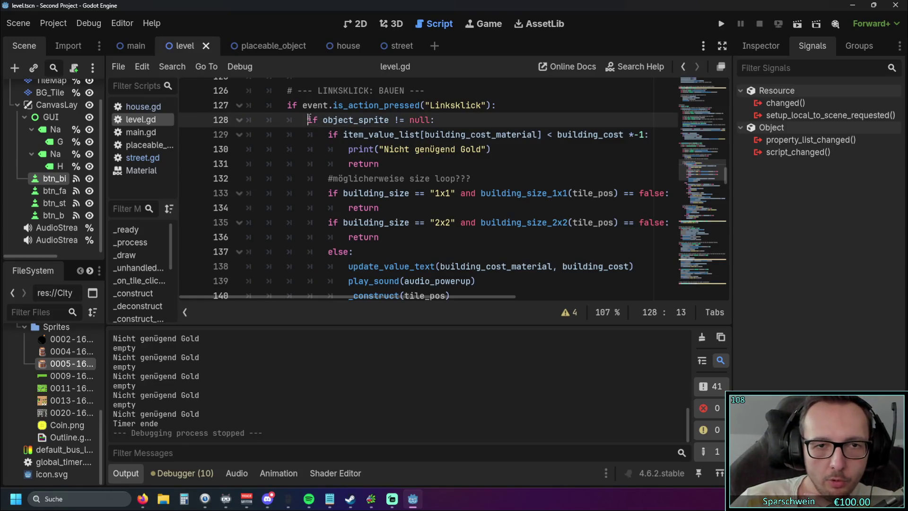
{"action": "left_click", "coordinate": [384, 149]}
{"action": "mouse_move", "coordinate": [381, 164]}
{"action": "left_mouse_down"}
{"action": "mouse_move", "coordinate": [344, 134]}
{"action": "mouse_move", "coordinate": [327, 135]}
{"action": "left_mouse_up"}
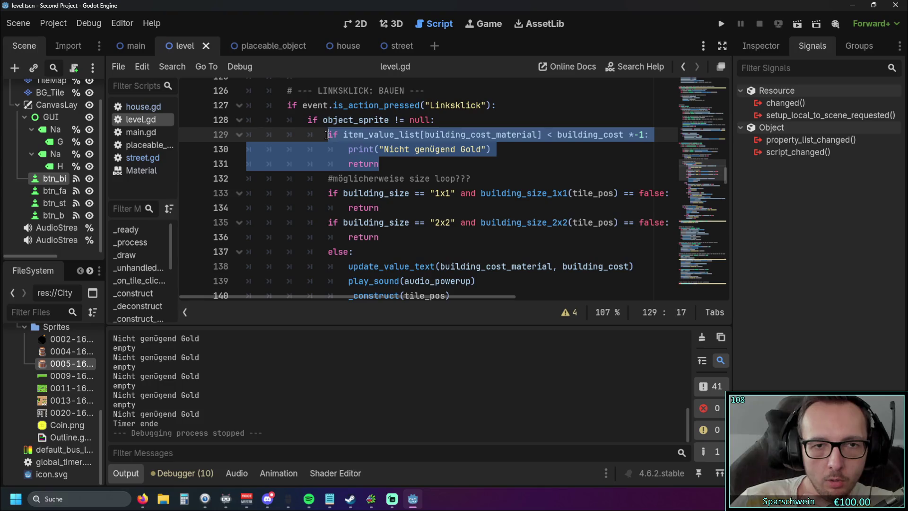
{"action": "left_click", "coordinate": [381, 164]}
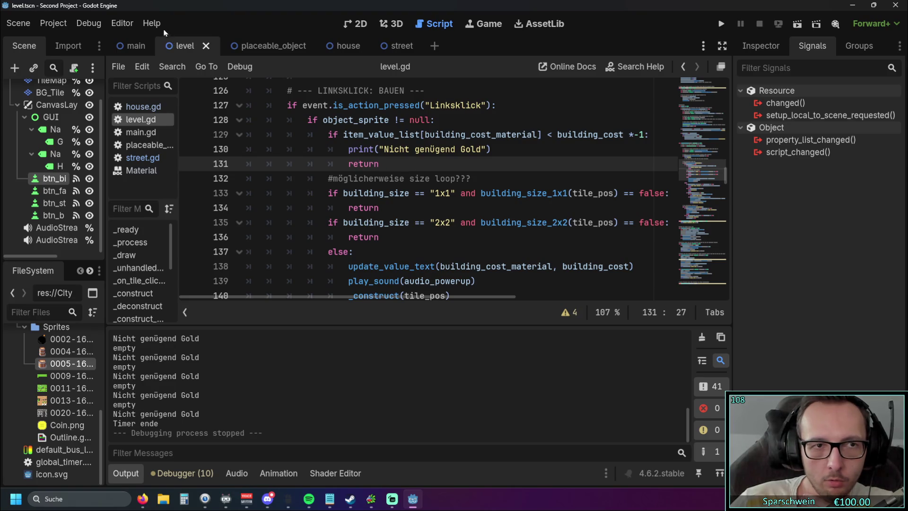
{"action": "left_click", "coordinate": [151, 23]}
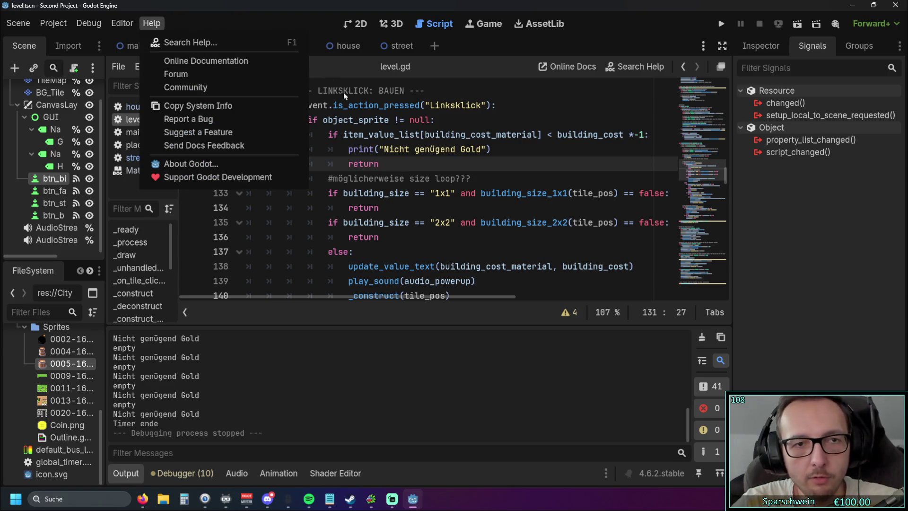
{"action": "key", "text": "F1"}
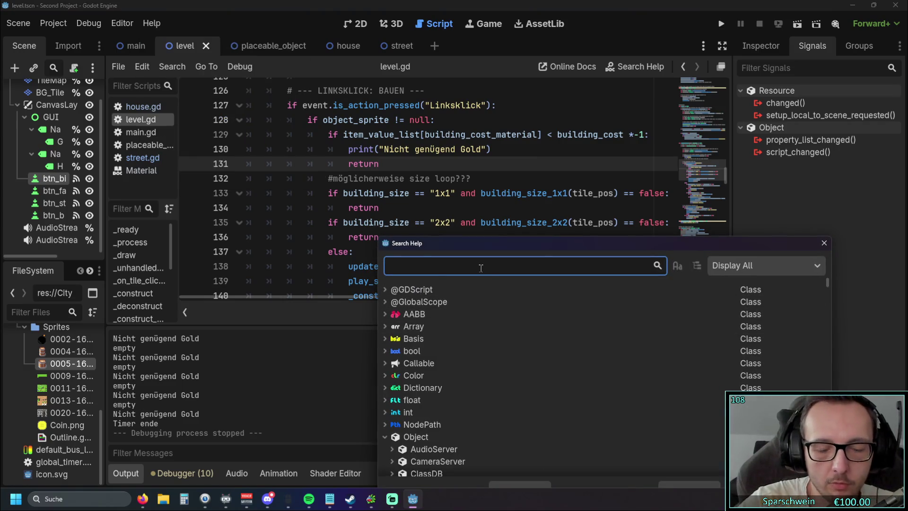
{"action": "type", "text": "return"}
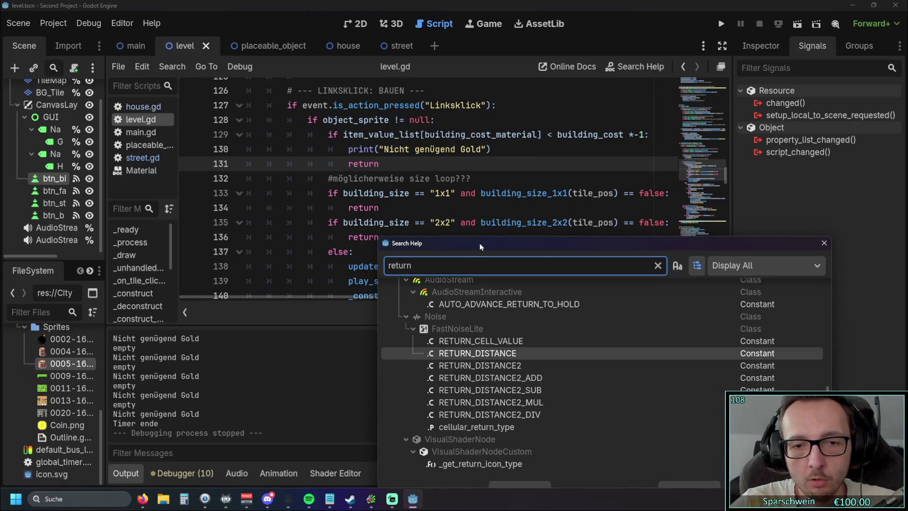
{"action": "scroll", "coordinate": [503, 398], "scroll_direction": "up", "scroll_amount": 10}
{"action": "scroll", "coordinate": [504, 397], "scroll_direction": "down", "scroll_amount": 5}
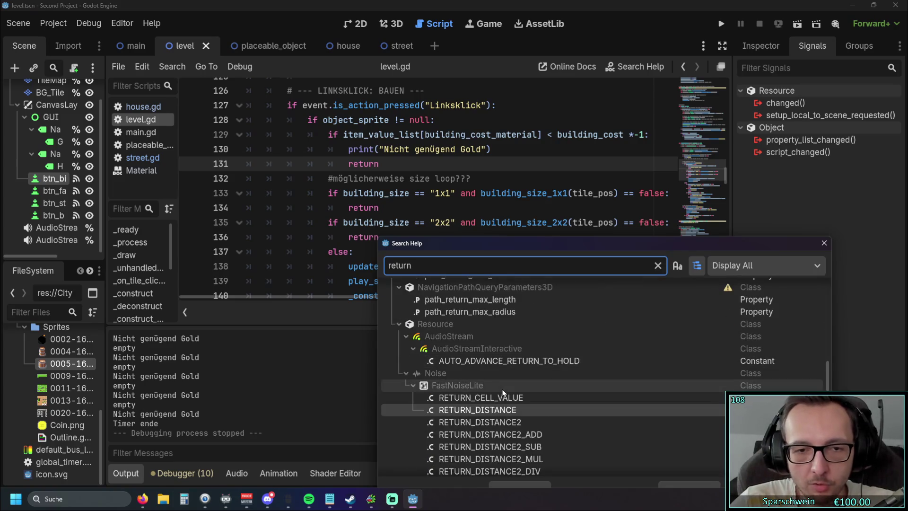
{"action": "left_click", "coordinate": [823, 243]}
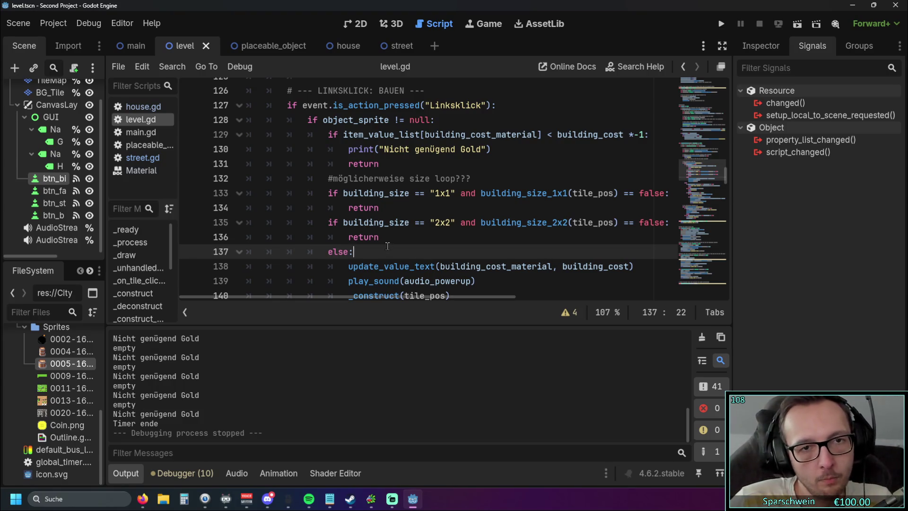
{"action": "scroll", "coordinate": [390, 252], "scroll_direction": "up", "scroll_amount": 1}
{"action": "scroll", "coordinate": [390, 254], "scroll_direction": "down", "scroll_amount": 1}
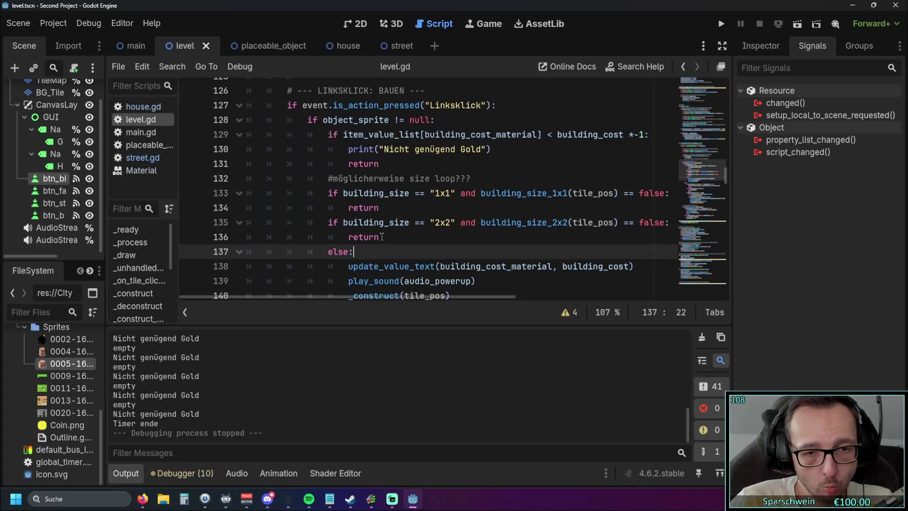
{"action": "left_click", "coordinate": [336, 218]}
{"action": "left_click", "coordinate": [392, 237]}
{"action": "scroll", "coordinate": [392, 235], "scroll_direction": "up", "scroll_amount": 4}
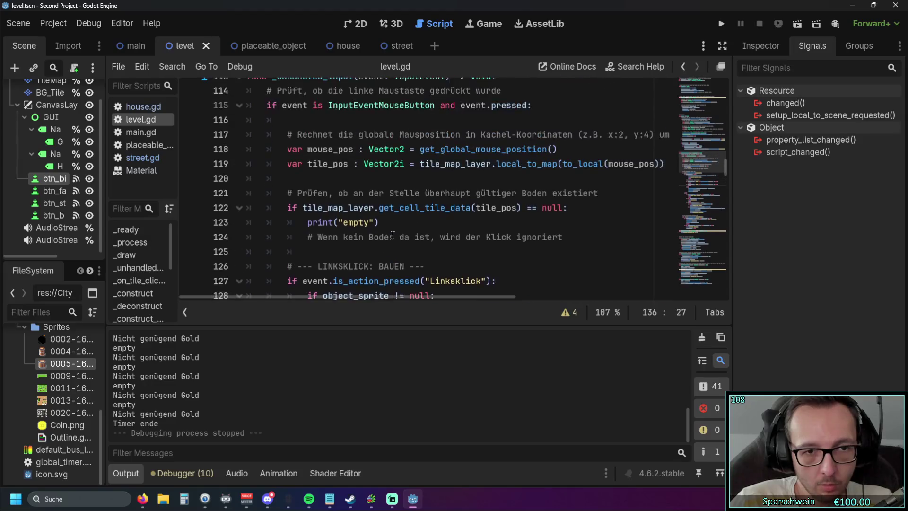
{"action": "scroll", "coordinate": [392, 235], "scroll_direction": "up", "scroll_amount": 3}
{"action": "left_click", "coordinate": [246, 208]}
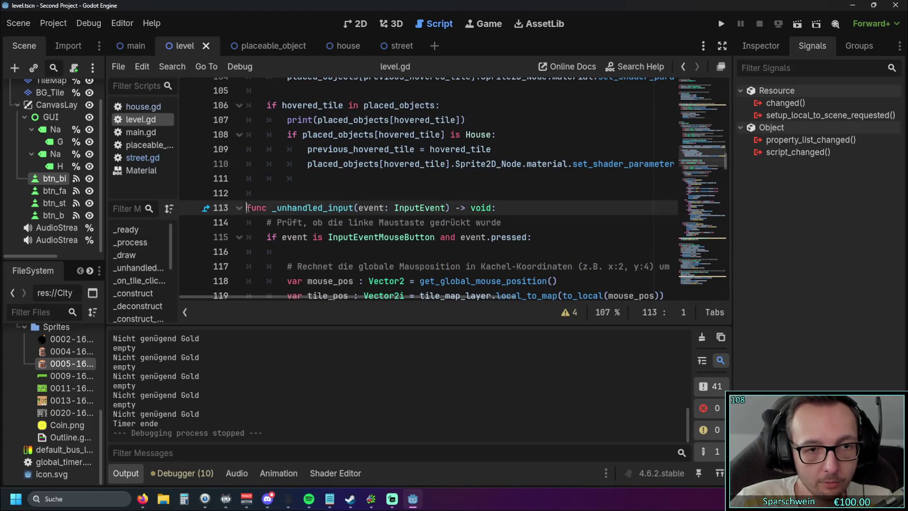
{"action": "left_click_drag", "start_coordinate": [247, 208], "coordinate": [369, 223]}
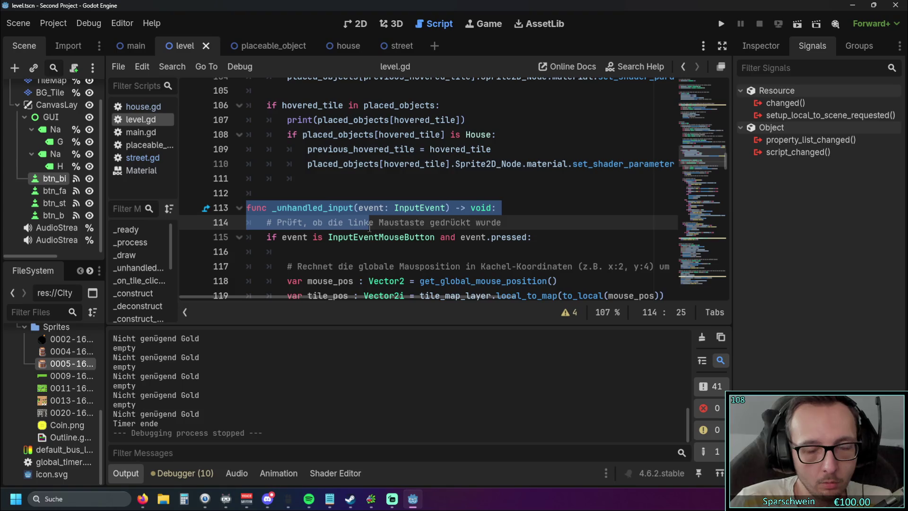
{"action": "left_click", "coordinate": [292, 222]}
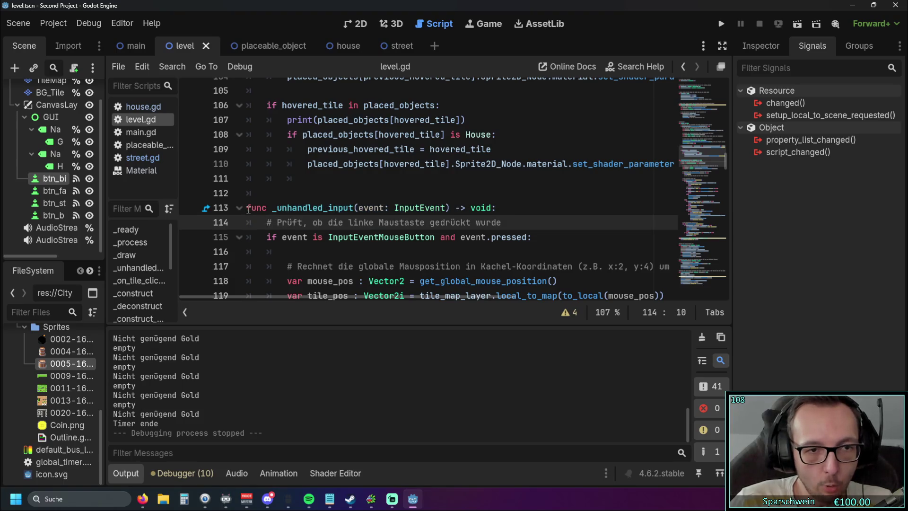
{"action": "double_click", "coordinate": [250, 208]}
{"action": "scroll", "coordinate": [316, 215], "scroll_direction": "down", "scroll_amount": 7}
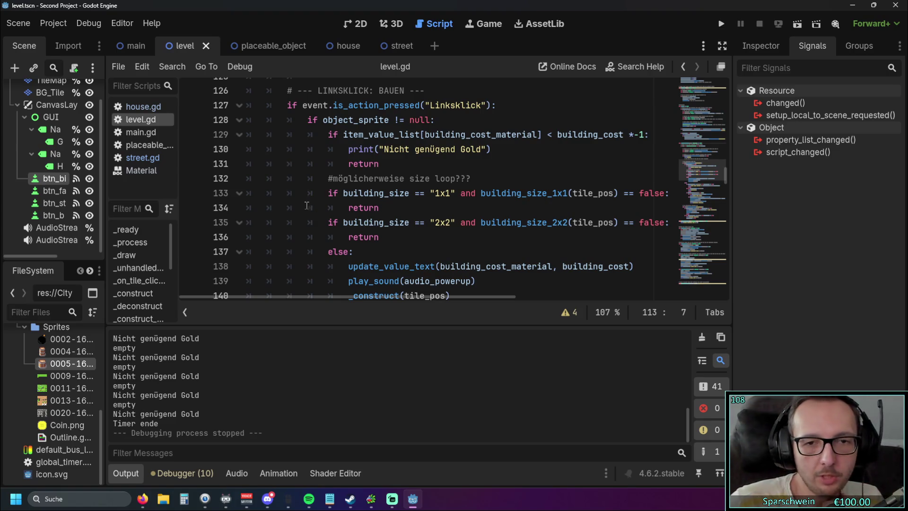
{"action": "mouse_move", "coordinate": [685, 170]}
{"action": "left_mouse_down"}
{"action": "mouse_move", "coordinate": [731, 249]}
{"action": "mouse_move", "coordinate": [733, 281]}
{"action": "left_mouse_up"}
{"action": "scroll", "coordinate": [389, 230], "scroll_direction": "up", "scroll_amount": 2}
{"action": "scroll", "coordinate": [389, 230], "scroll_direction": "down", "scroll_amount": 4}
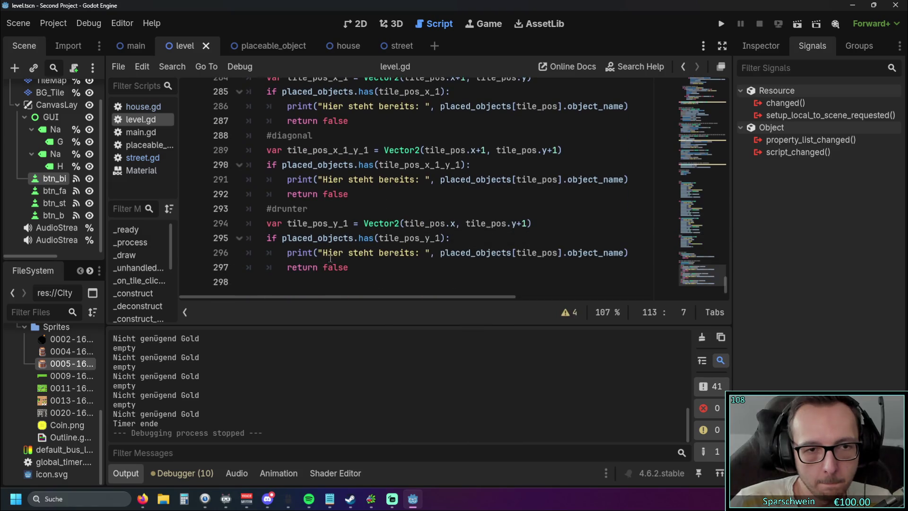
{"action": "scroll", "coordinate": [348, 267], "scroll_direction": "up", "scroll_amount": 3}
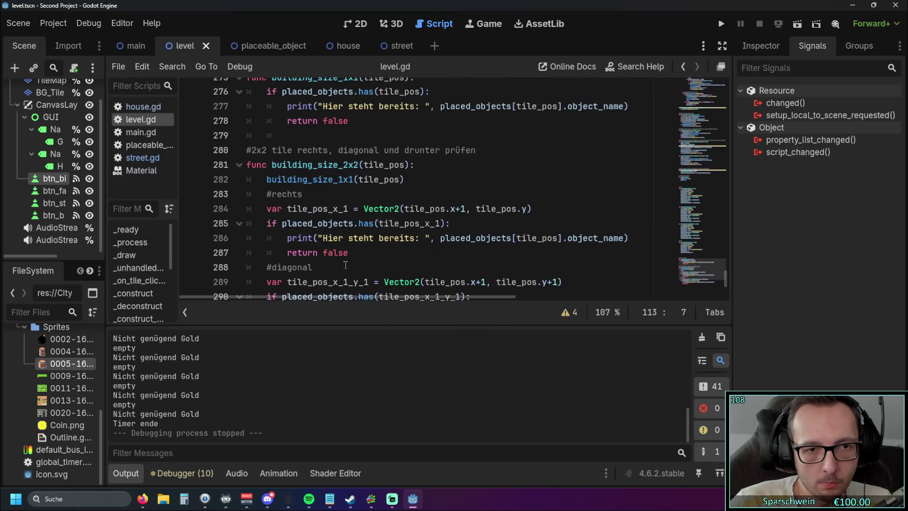
{"action": "double_click", "coordinate": [331, 253]}
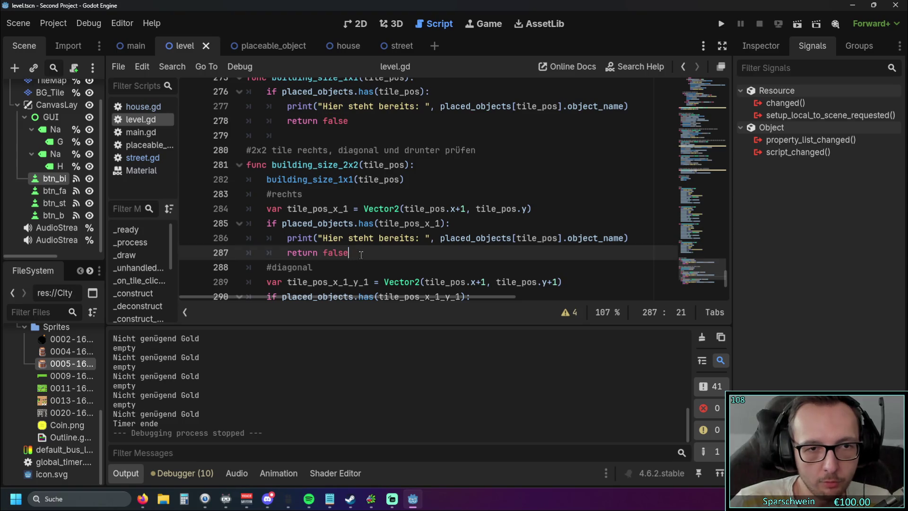
{"action": "left_click", "coordinate": [248, 165]}
{"action": "left_click", "coordinate": [404, 179]}
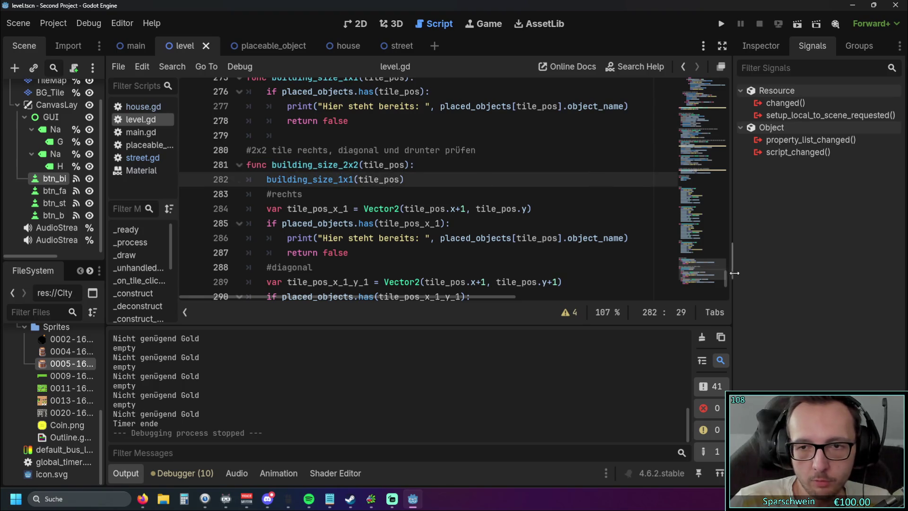
{"action": "left_click_drag", "start_coordinate": [727, 279], "coordinate": [717, 177]}
{"action": "left_click", "coordinate": [624, 231]}
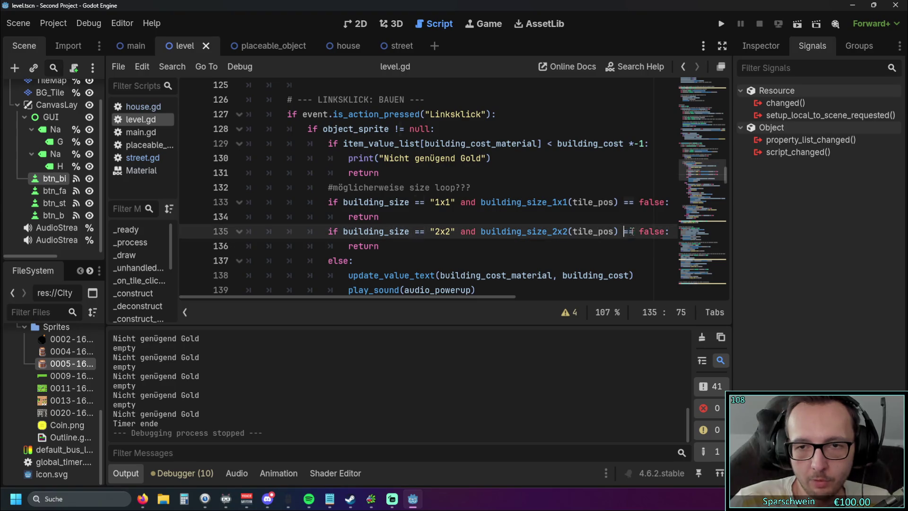
{"action": "left_click", "coordinate": [424, 249]}
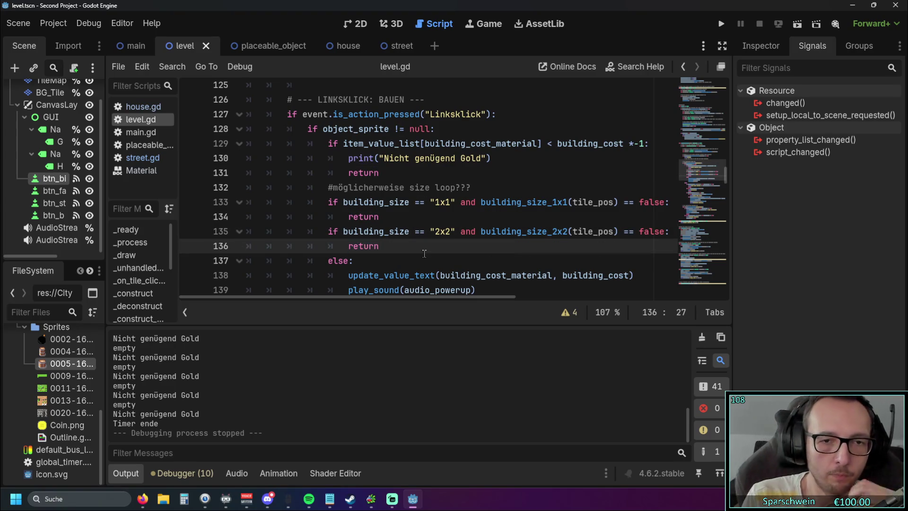
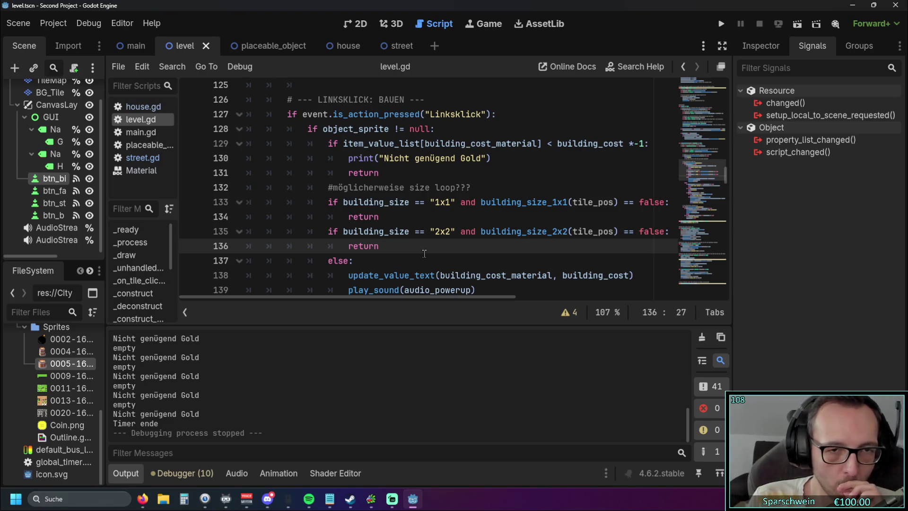
- Replace the 'and' in the 1x1 size check with a nested if, adding its colon and indenting its return
{"action": "left_click", "coordinate": [476, 202]}
{"action": "key", "text": "BackSpace"}
{"action": "key", "text": "BackSpace"}
{"action": "key", "text": "BackSpace"}
{"action": "key", "text": "Return"}
{"action": "key", "text": "Tab"}
{"action": "type", "text": "if"}
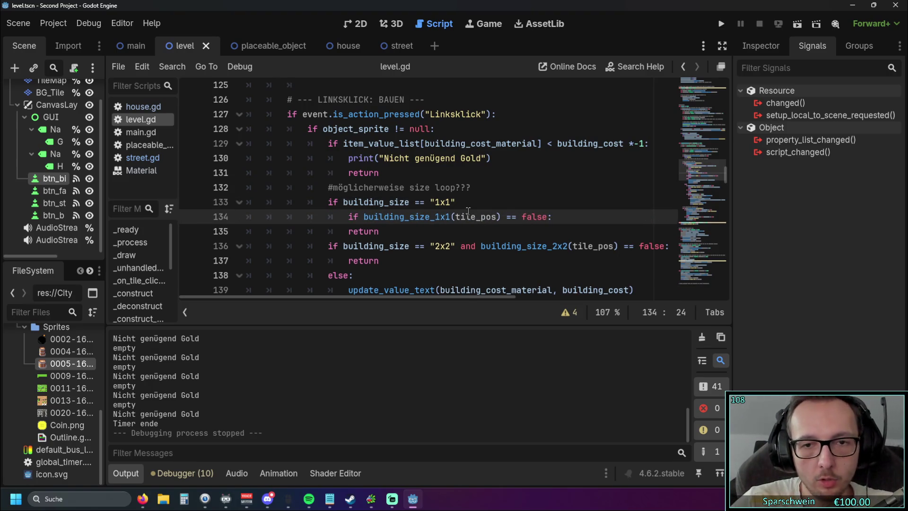
{"action": "key", "text": "Down"}
{"action": "key", "text": "End"}
{"action": "scroll", "coordinate": [425, 265], "scroll_direction": "down", "scroll_amount": 1}
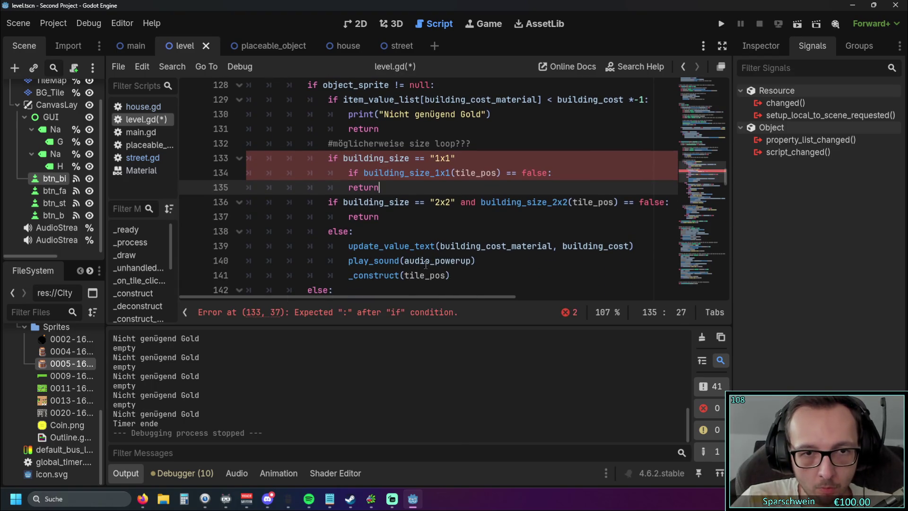
{"action": "left_click", "coordinate": [465, 157]}
{"action": "type", "text": ":"}
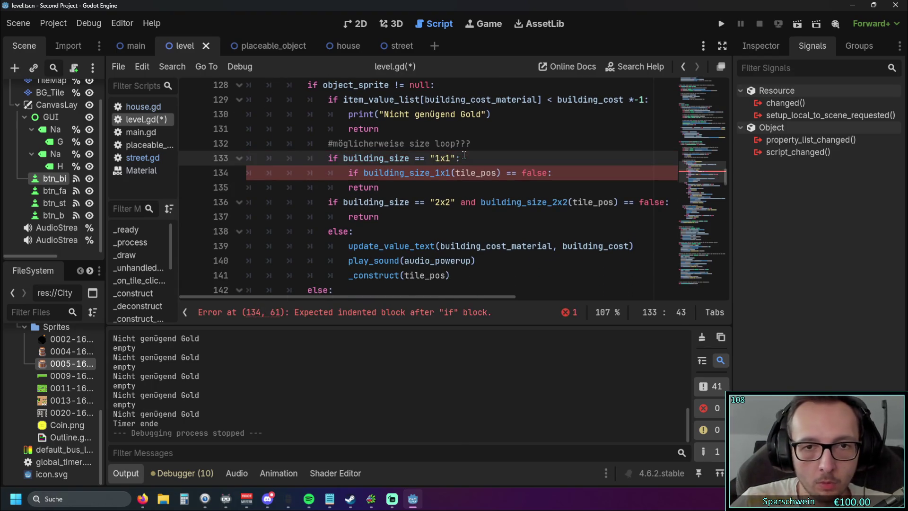
{"action": "scroll", "coordinate": [457, 181], "scroll_direction": "up", "scroll_amount": 3}
{"action": "left_click", "coordinate": [430, 246]}
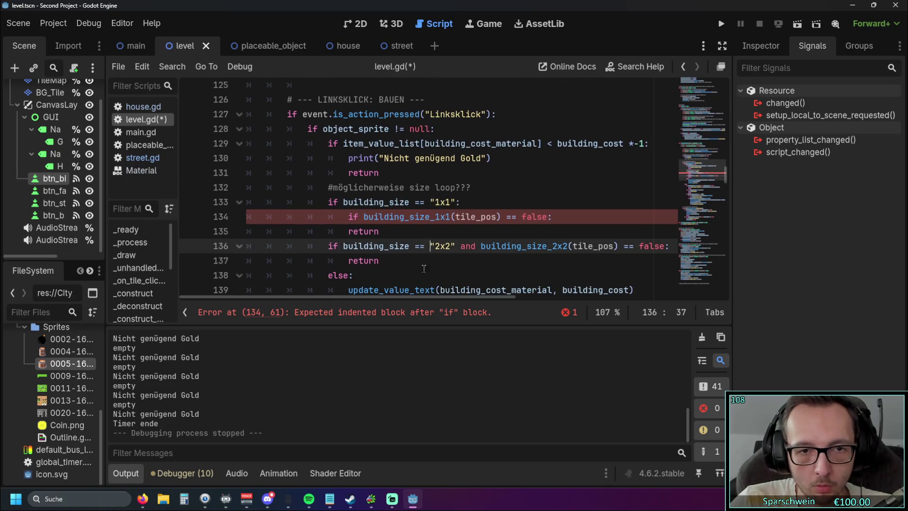
{"action": "left_click", "coordinate": [350, 231]}
{"action": "key", "text": "Tab"}
- Nest the 2x2 size check as its own if with a colon and indented return, then run the project
{"action": "left_click", "coordinate": [392, 261]}
{"action": "scroll", "coordinate": [430, 223], "scroll_direction": "down", "scroll_amount": 1}
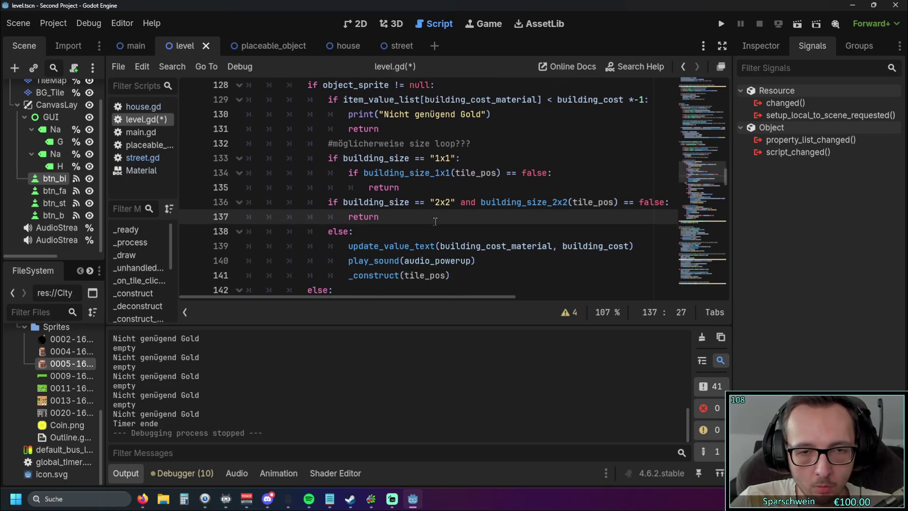
{"action": "double_click", "coordinate": [466, 203]}
{"action": "key", "text": "Return"}
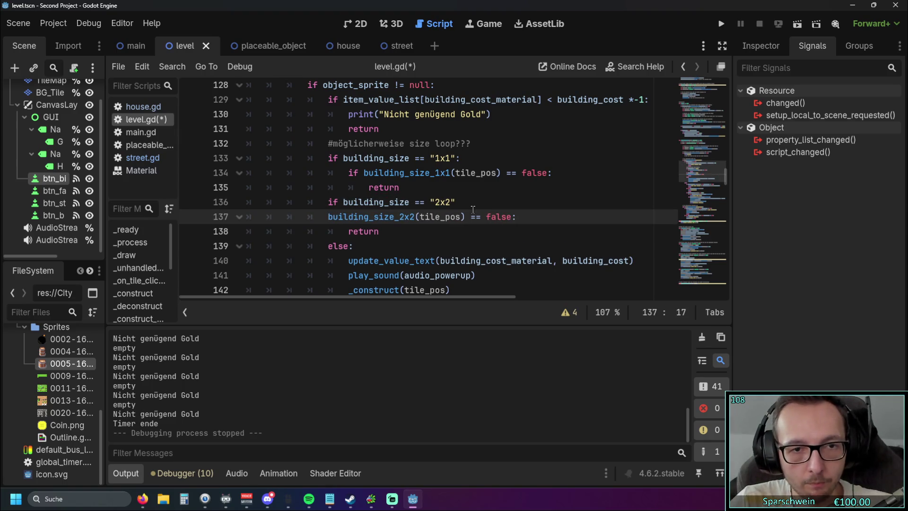
{"action": "key", "text": "Tab"}
{"action": "type", "text": "if"}
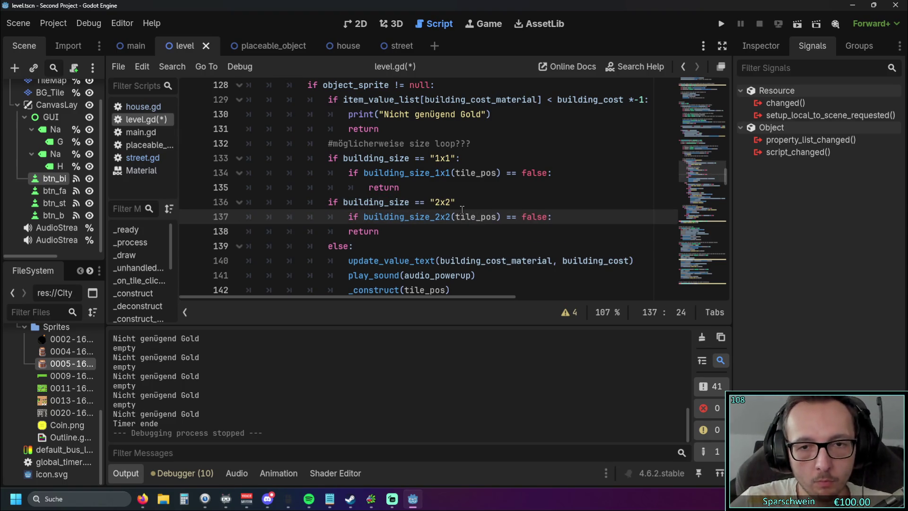
{"action": "left_click", "coordinate": [482, 203]}
{"action": "type", "text": ":"}
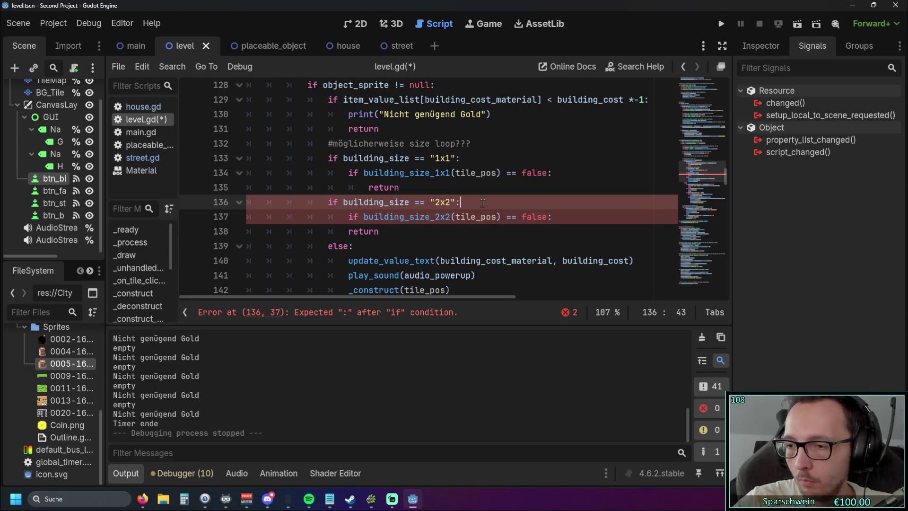
{"action": "left_click", "coordinate": [332, 228]}
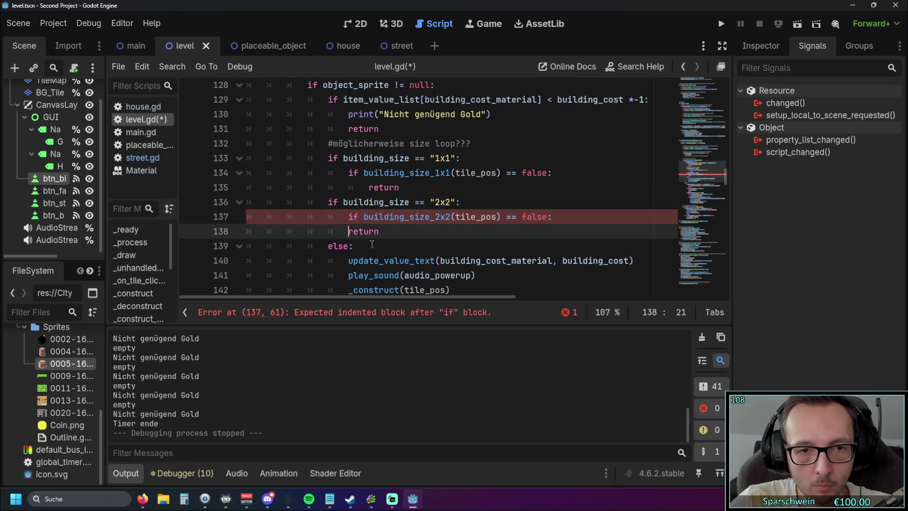
{"action": "key", "text": "Tab"}
{"action": "key", "text": "Down"}
{"action": "left_click", "coordinate": [721, 23]}
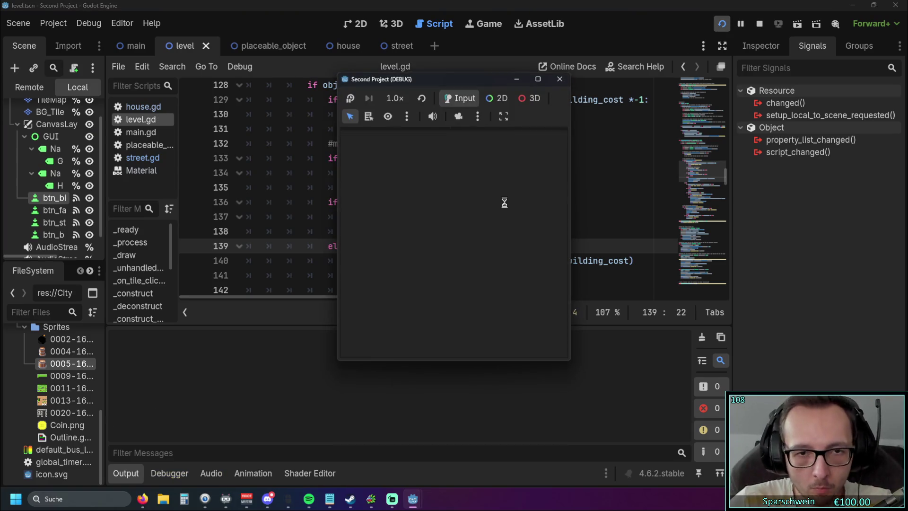
- Pick the barrel and place it on the grass, then click nearby tiles while it builds
{"action": "left_click", "coordinate": [399, 352]}
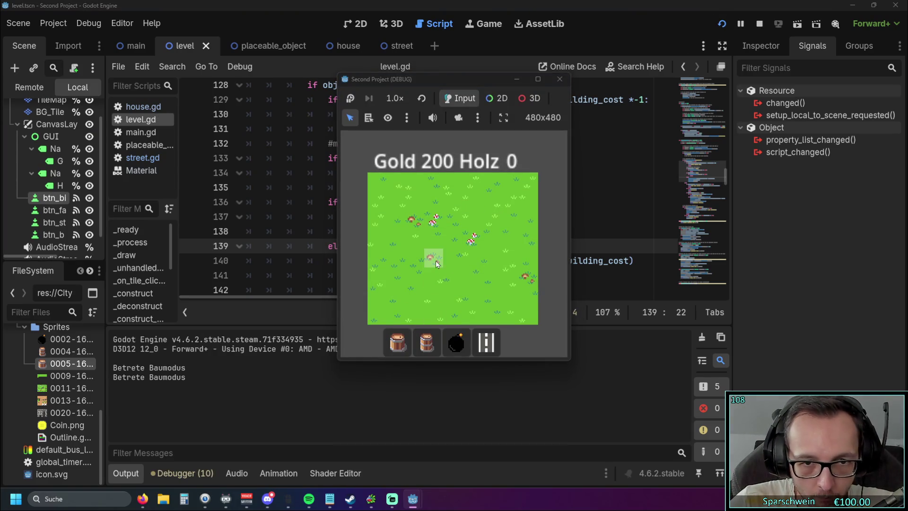
{"action": "left_click", "coordinate": [436, 260]}
{"action": "left_click", "coordinate": [417, 238]}
{"action": "left_click", "coordinate": [417, 238]}
{"action": "left_click", "coordinate": [417, 239]}
{"action": "left_click", "coordinate": [417, 238]}
{"action": "left_click", "coordinate": [417, 239]}
{"action": "left_click", "coordinate": [417, 240]}
{"action": "left_click", "coordinate": [418, 240]}
{"action": "left_click", "coordinate": [418, 239]}
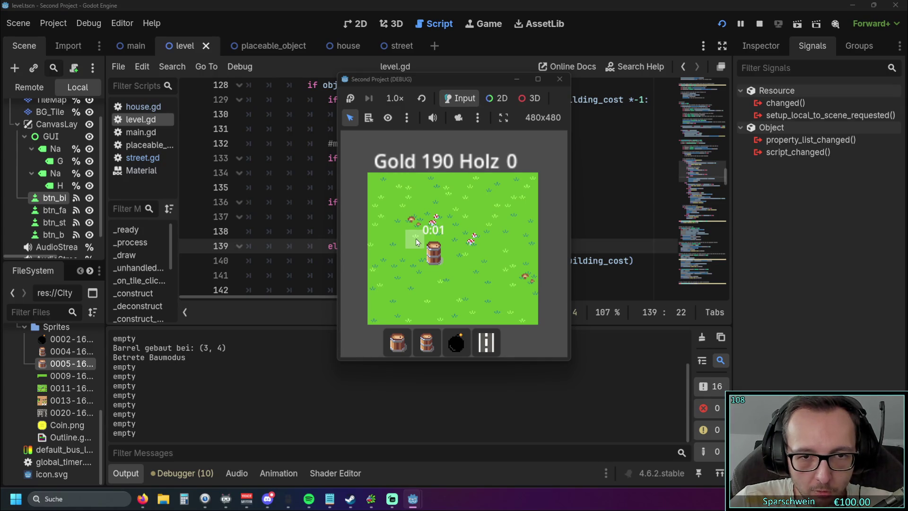
{"action": "left_click", "coordinate": [417, 237]}
{"action": "left_click", "coordinate": [414, 226]}
{"action": "left_click", "coordinate": [414, 226]}
{"action": "left_click", "coordinate": [414, 226]}
- Reselect the barrel and place a second and third barrel beside the first
{"action": "left_click", "coordinate": [459, 215]}
{"action": "left_click", "coordinate": [460, 216]}
{"action": "left_click", "coordinate": [461, 218]}
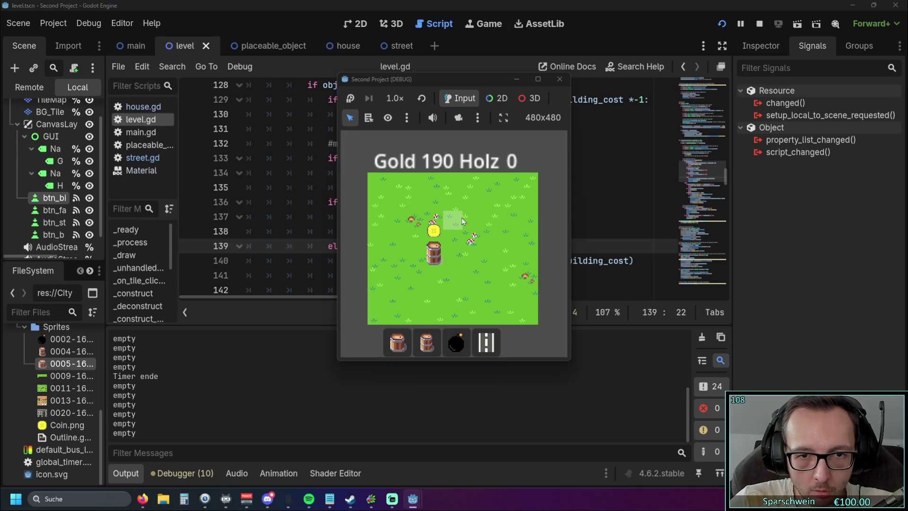
{"action": "left_click", "coordinate": [416, 343]}
{"action": "left_click", "coordinate": [406, 347]}
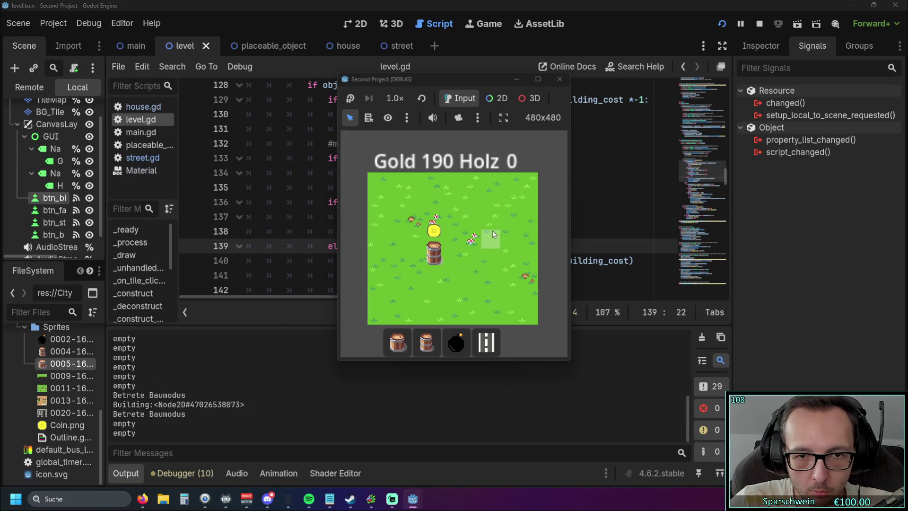
{"action": "left_click", "coordinate": [438, 344]}
{"action": "left_click", "coordinate": [470, 255]}
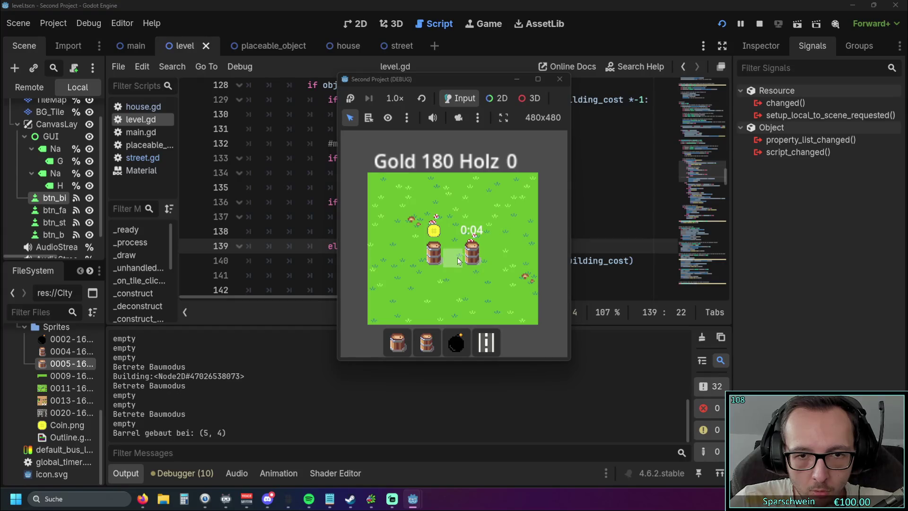
{"action": "left_click", "coordinate": [453, 255]}
- Try building repeatedly on the occupied barrel tile, then close the running game
{"action": "left_click", "coordinate": [435, 259]}
{"action": "left_click", "coordinate": [435, 260]}
{"action": "left_click", "coordinate": [435, 260]}
{"action": "left_click", "coordinate": [436, 259]}
{"action": "left_click", "coordinate": [435, 260]}
{"action": "left_click", "coordinate": [435, 259]}
{"action": "left_click", "coordinate": [435, 260]}
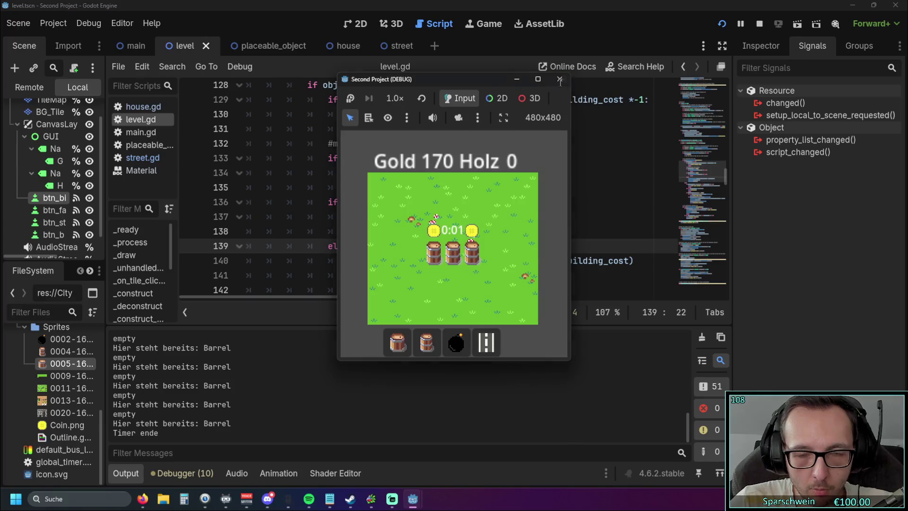
{"action": "scroll", "coordinate": [436, 240], "scroll_direction": "up", "scroll_amount": 3}
{"action": "scroll", "coordinate": [437, 239], "scroll_direction": "down", "scroll_amount": 3}
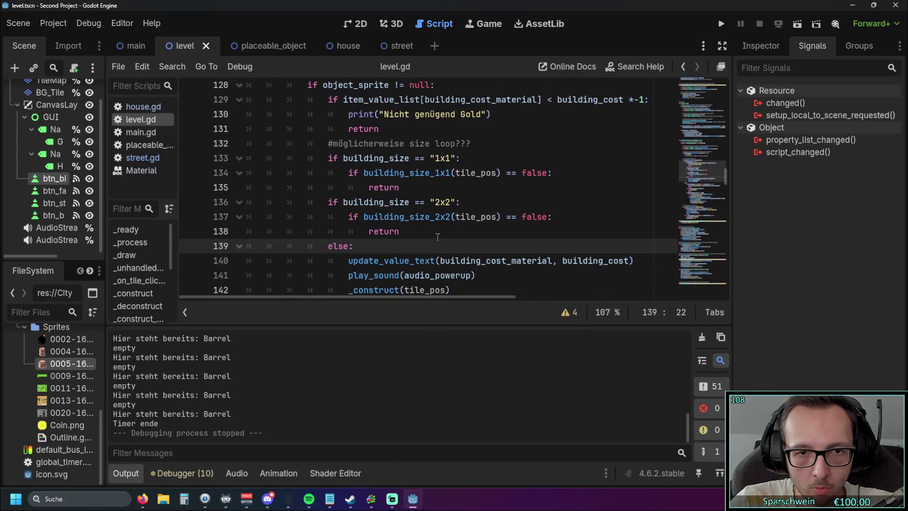
- Rerun the game, click a grass tile repeatedly, and close it
{"action": "left_click", "coordinate": [726, 31]}
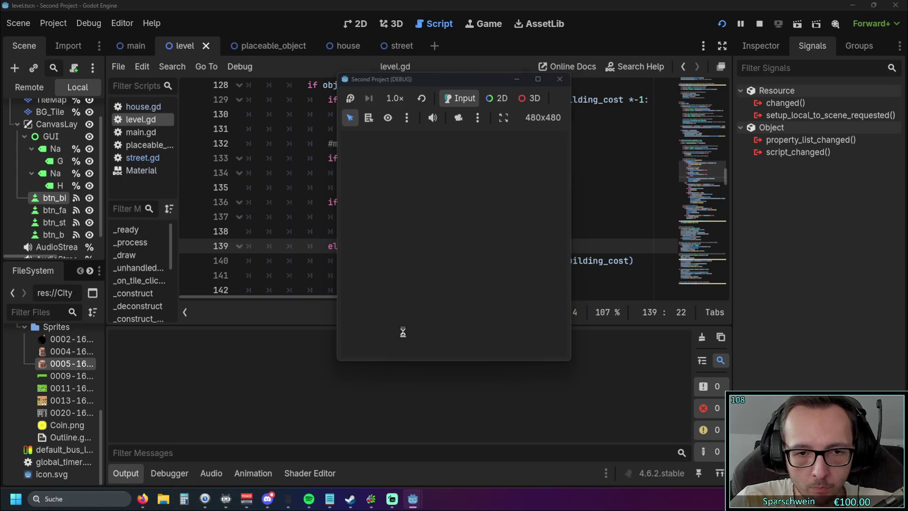
{"action": "left_click", "coordinate": [427, 244]}
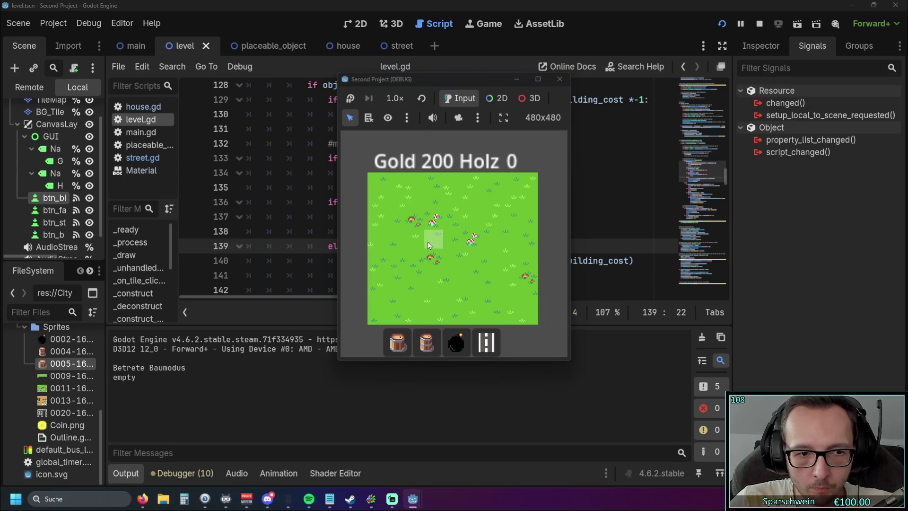
{"action": "triple_click", "coordinate": [428, 244]}
{"action": "left_click", "coordinate": [559, 79]}
{"action": "scroll", "coordinate": [474, 188], "scroll_direction": "up", "scroll_amount": 2}
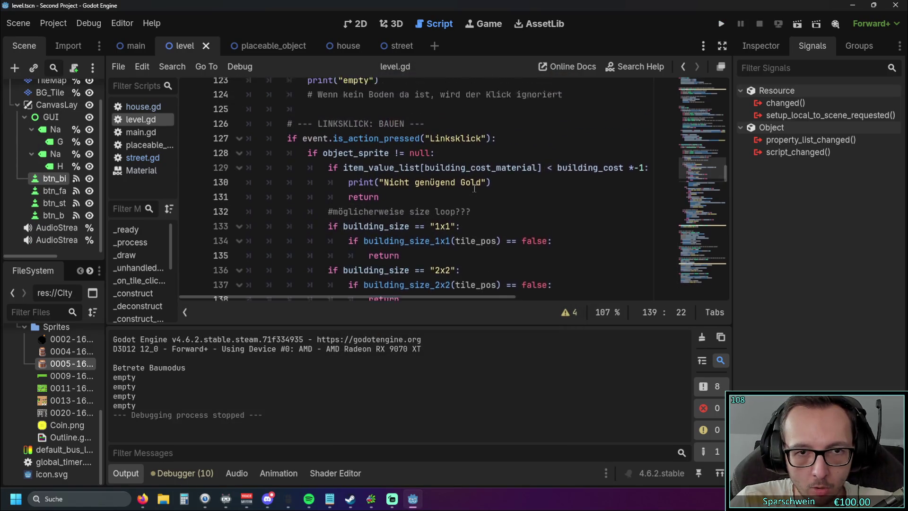
{"action": "scroll", "coordinate": [475, 189], "scroll_direction": "up", "scroll_amount": 2}
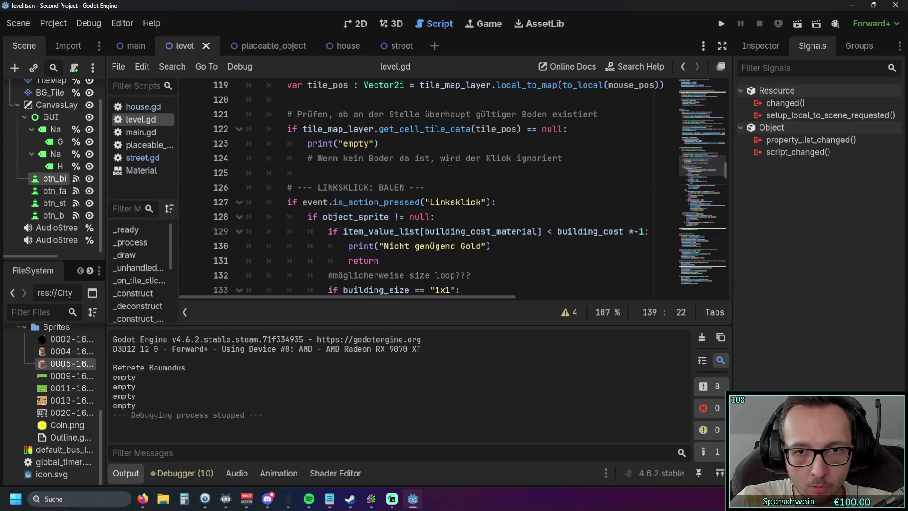
{"action": "scroll", "coordinate": [449, 161], "scroll_direction": "down", "scroll_amount": 1}
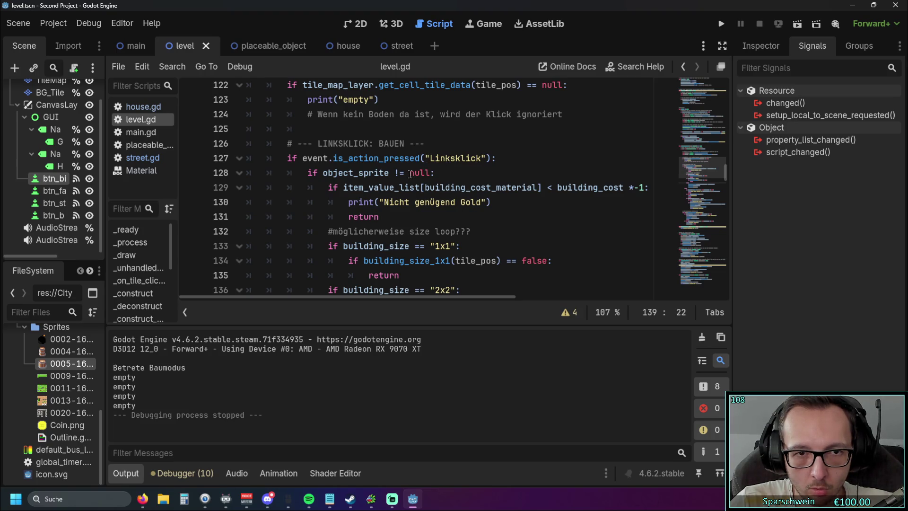
- Run another test placing a building on the grass, then add a blank line under the Linksklick check
{"action": "left_click", "coordinate": [721, 23]}
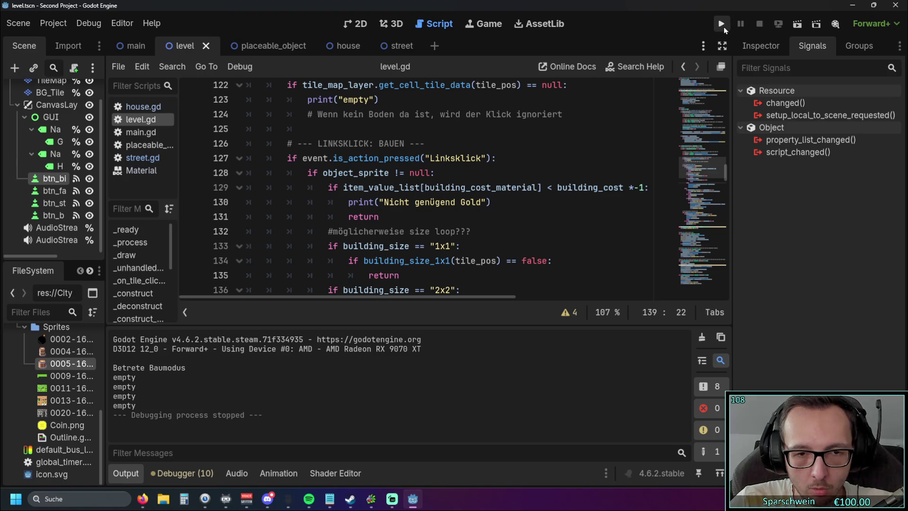
{"action": "left_click", "coordinate": [397, 342]}
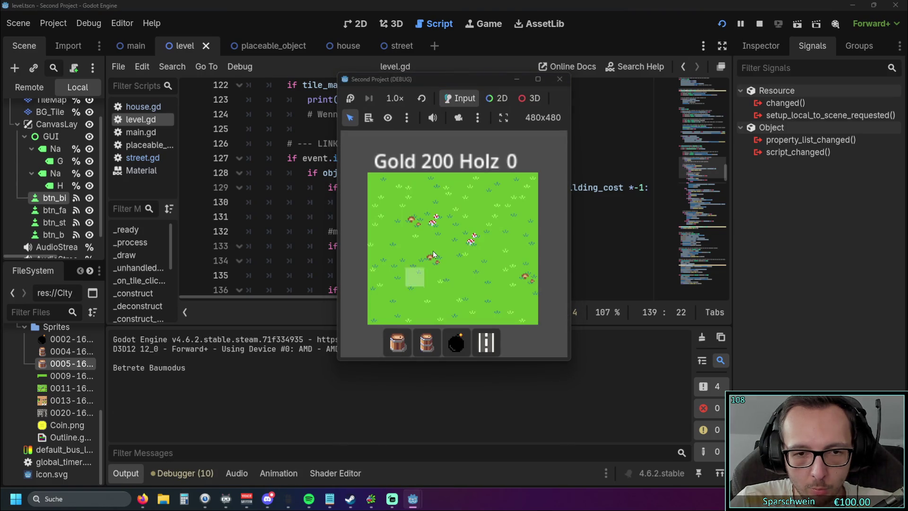
{"action": "left_click", "coordinate": [433, 255]}
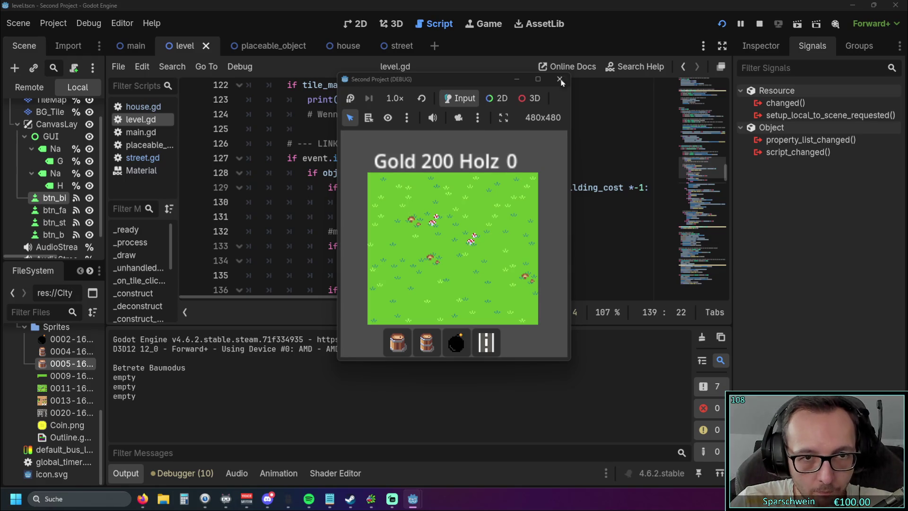
{"action": "left_click", "coordinate": [560, 79]}
{"action": "left_click", "coordinate": [511, 158]}
{"action": "key", "text": "Return"}
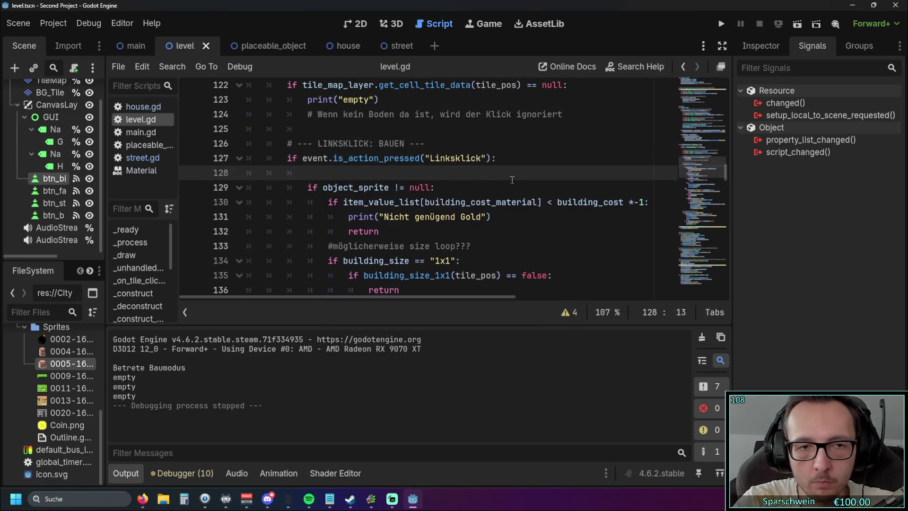
- Add print("Linksklick") on the new line by pasting the copied action name
{"action": "type", "text": "print"}
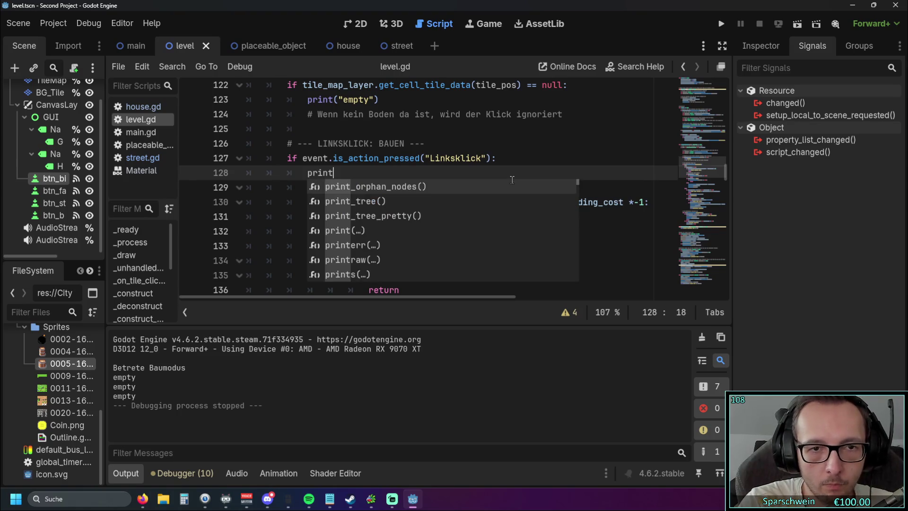
{"action": "type", "text": "("}
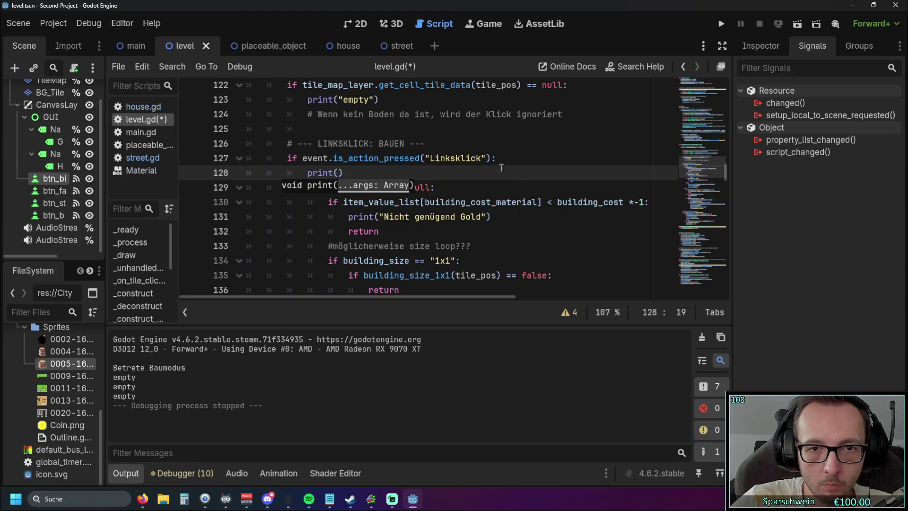
{"action": "left_click_drag", "start_coordinate": [427, 158], "coordinate": [488, 158]}
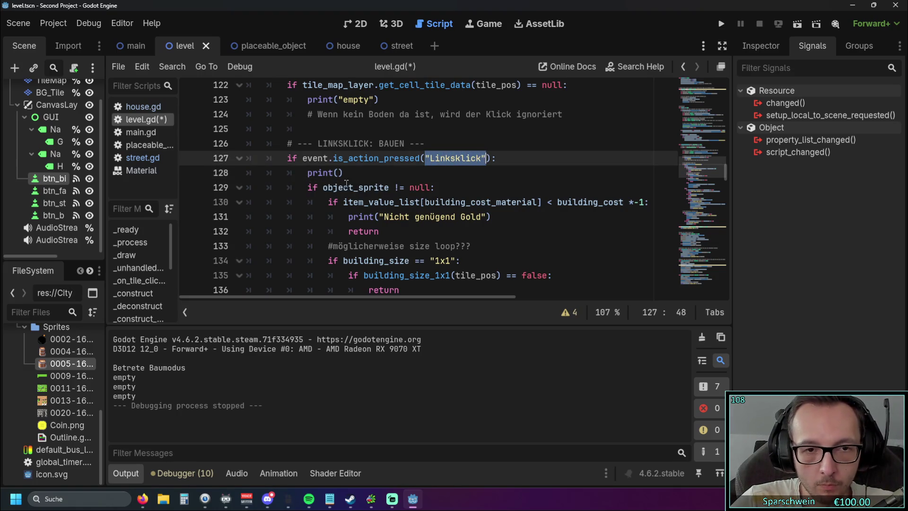
{"action": "left_click", "coordinate": [335, 172]}
{"action": "type", "text": "\"Linksklick\")"}
- Run the game with F5, click a grass tile in build mode, and stop it
{"action": "key", "text": "F5"}
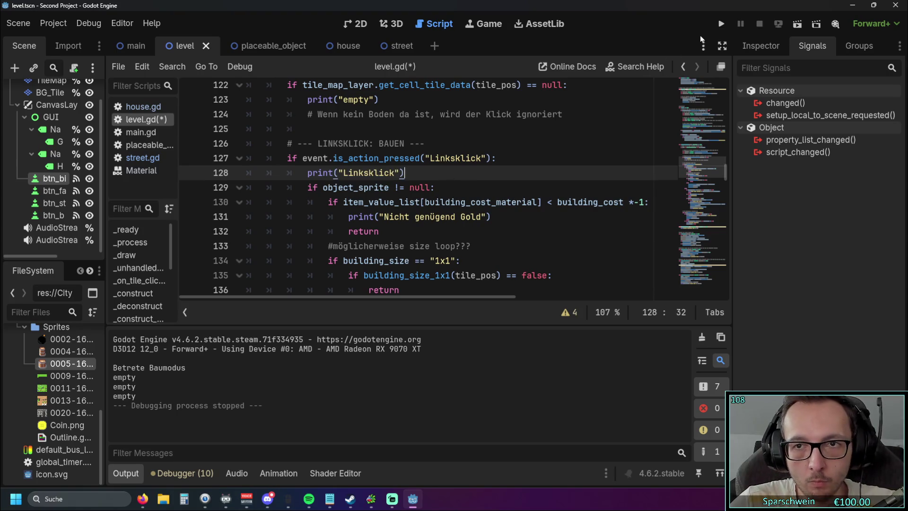
{"action": "left_click", "coordinate": [397, 341]}
{"action": "left_click", "coordinate": [438, 231]}
{"action": "left_click", "coordinate": [559, 79]}
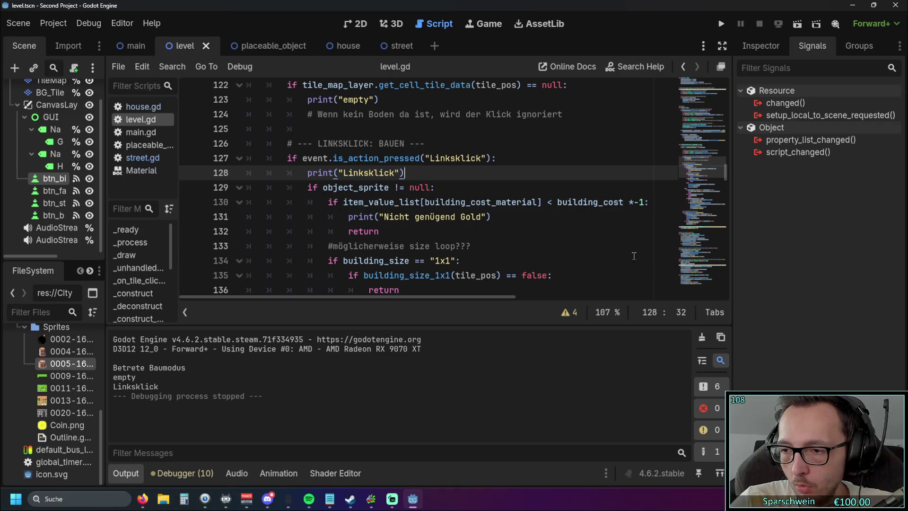
{"action": "scroll", "coordinate": [456, 223], "scroll_direction": "down", "scroll_amount": 2}
{"action": "scroll", "coordinate": [456, 224], "scroll_direction": "down", "scroll_amount": 5}
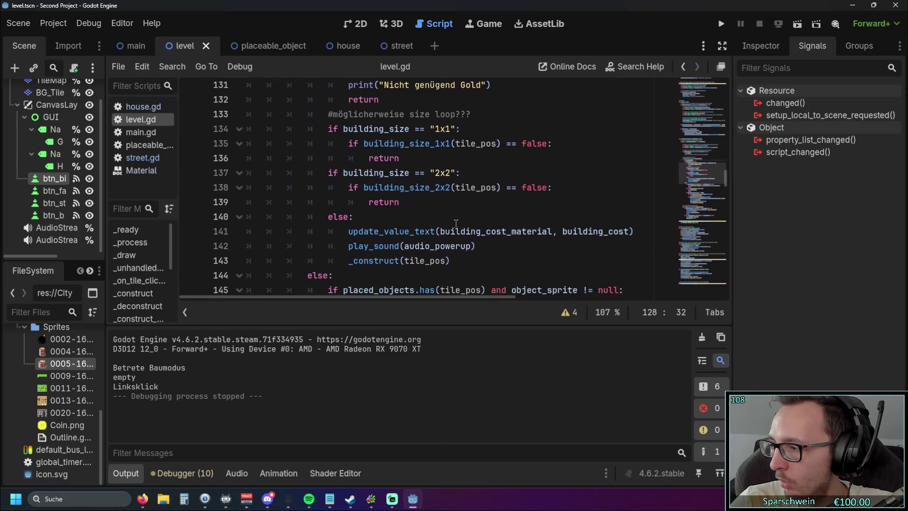
{"action": "scroll", "coordinate": [455, 223], "scroll_direction": "down", "scroll_amount": 2}
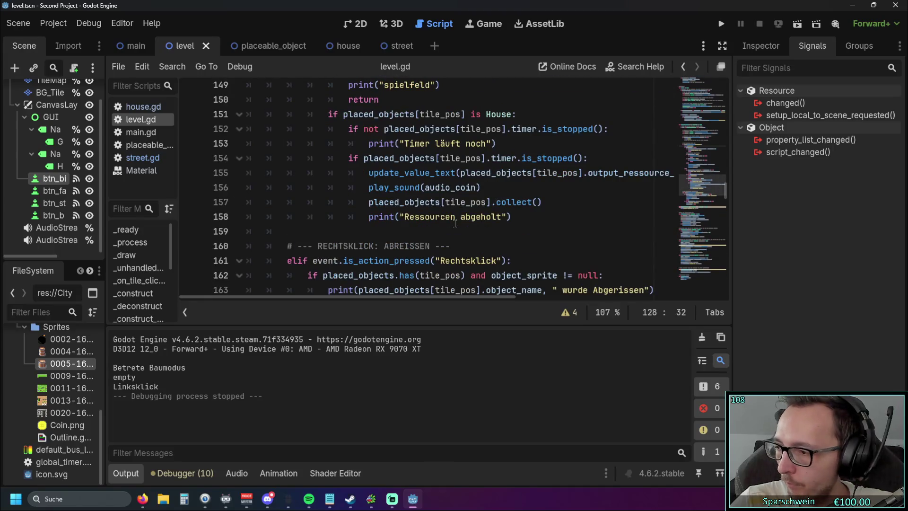
{"action": "scroll", "coordinate": [455, 224], "scroll_direction": "down", "scroll_amount": 1}
{"action": "scroll", "coordinate": [455, 224], "scroll_direction": "up", "scroll_amount": 3}
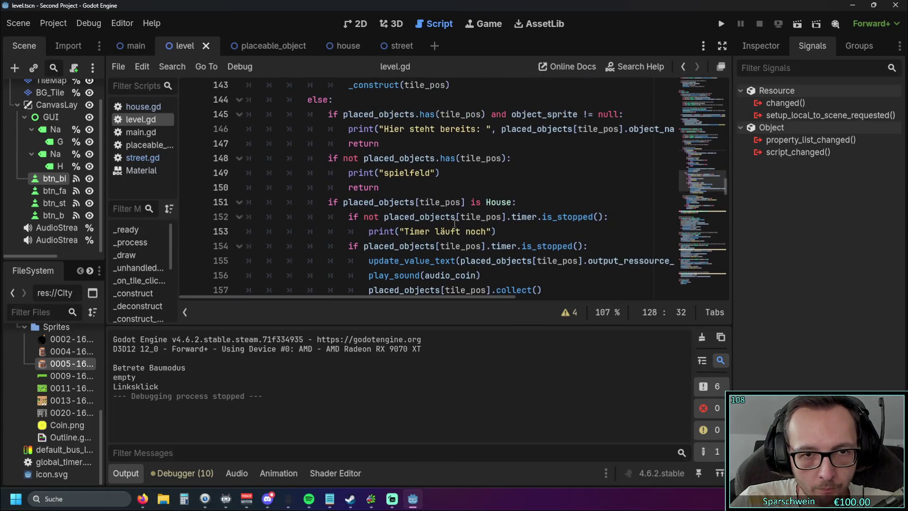
{"action": "scroll", "coordinate": [451, 223], "scroll_direction": "up", "scroll_amount": 6}
{"action": "scroll", "coordinate": [440, 224], "scroll_direction": "down", "scroll_amount": 1}
{"action": "scroll", "coordinate": [439, 225], "scroll_direction": "down", "scroll_amount": 3}
{"action": "scroll", "coordinate": [435, 225], "scroll_direction": "up", "scroll_amount": 4}
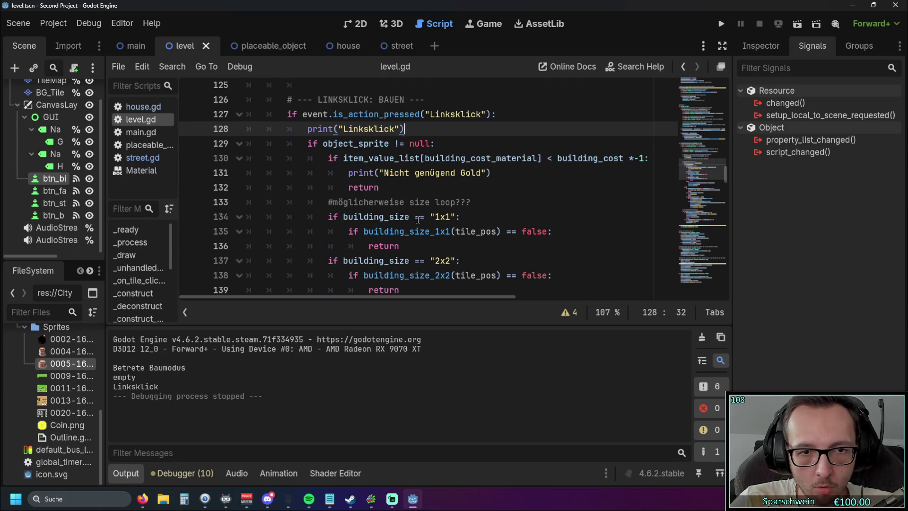
{"action": "scroll", "coordinate": [416, 219], "scroll_direction": "down", "scroll_amount": 1}
{"action": "scroll", "coordinate": [416, 219], "scroll_direction": "up", "scroll_amount": 1}
{"action": "left_click_drag", "start_coordinate": [327, 158], "coordinate": [387, 188]}
{"action": "scroll", "coordinate": [412, 191], "scroll_direction": "down", "scroll_amount": 2}
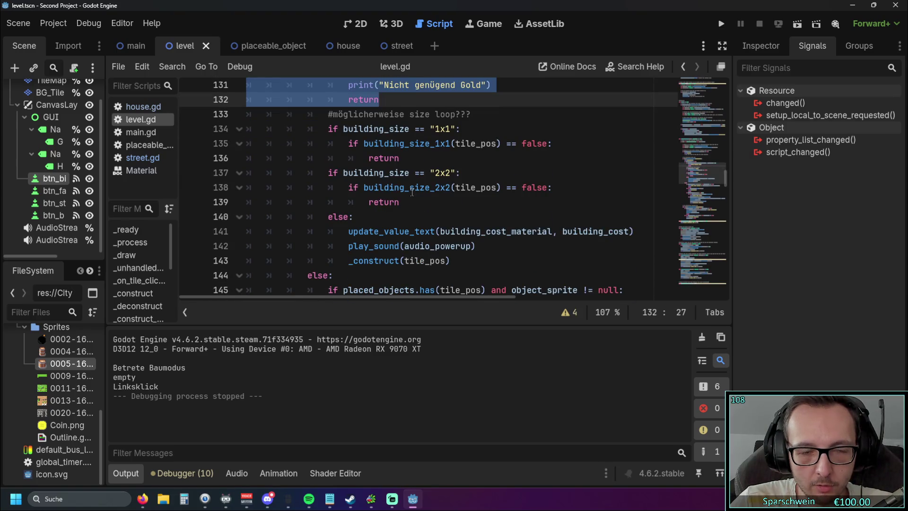
{"action": "scroll", "coordinate": [412, 191], "scroll_direction": "up", "scroll_amount": 2}
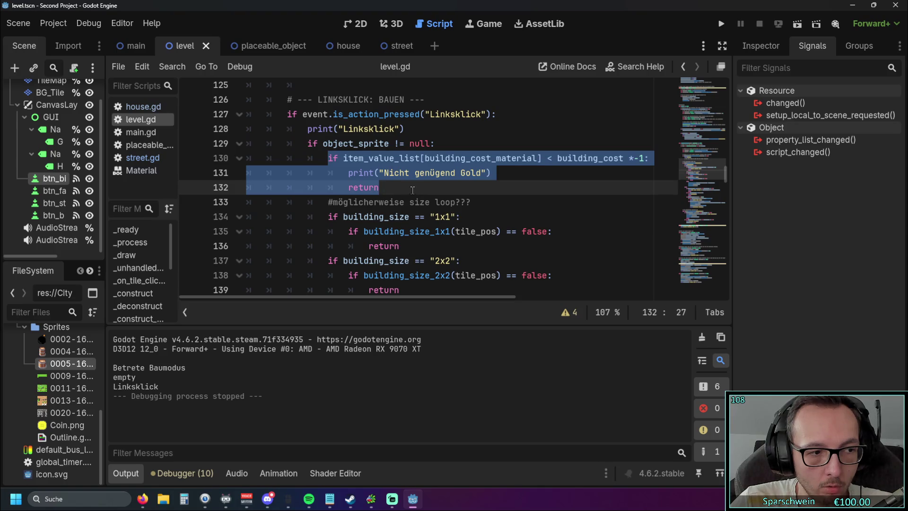
{"action": "scroll", "coordinate": [518, 182], "scroll_direction": "down", "scroll_amount": 1}
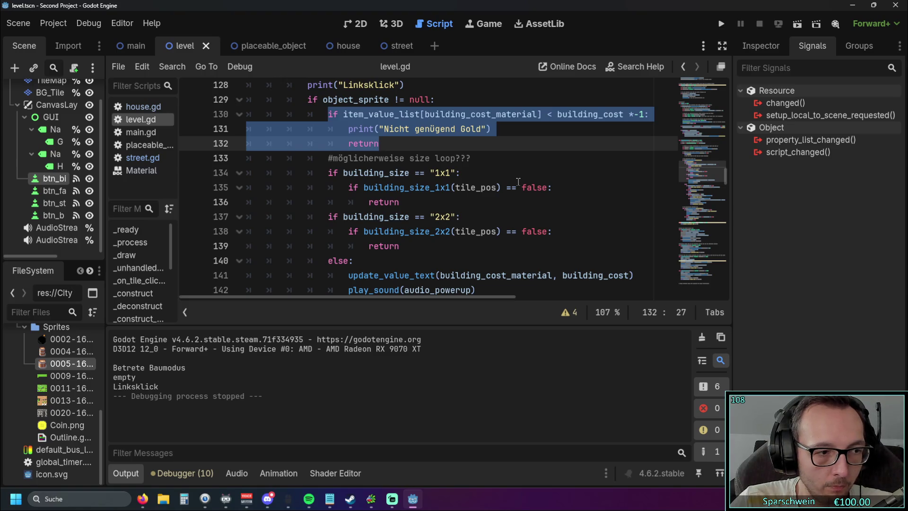
{"action": "scroll", "coordinate": [518, 181], "scroll_direction": "down", "scroll_amount": 1}
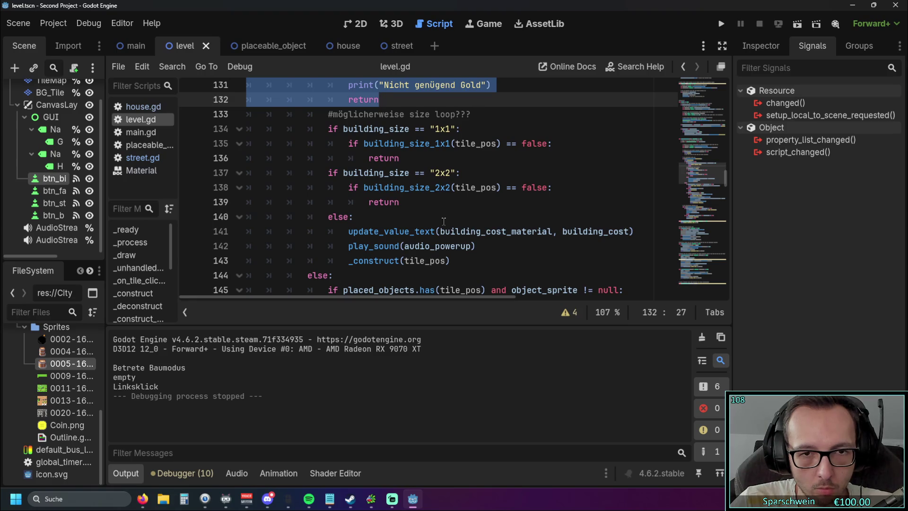
{"action": "scroll", "coordinate": [444, 221], "scroll_direction": "up", "scroll_amount": 1}
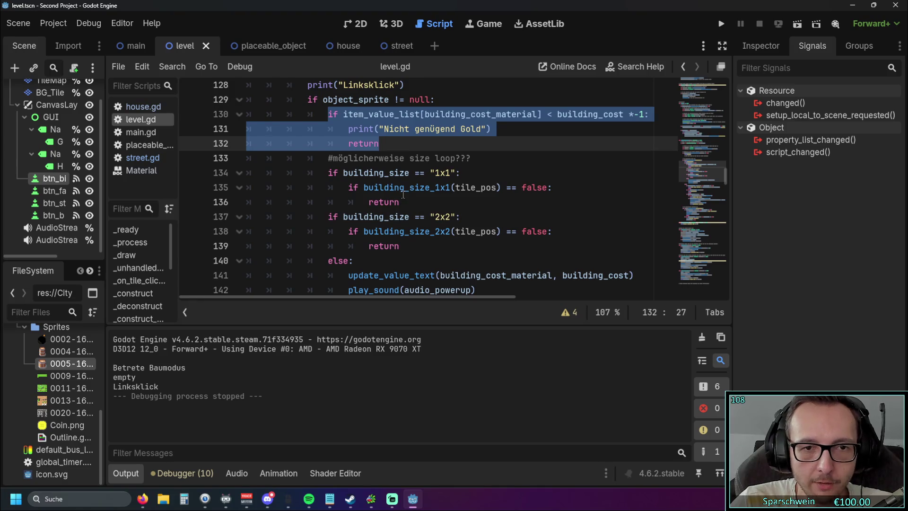
{"action": "left_click", "coordinate": [438, 172]}
- Run the game and place barrels at tiles (3,3), (5,3) and (1,3), testing an occupied tile
{"action": "left_click", "coordinate": [727, 23]}
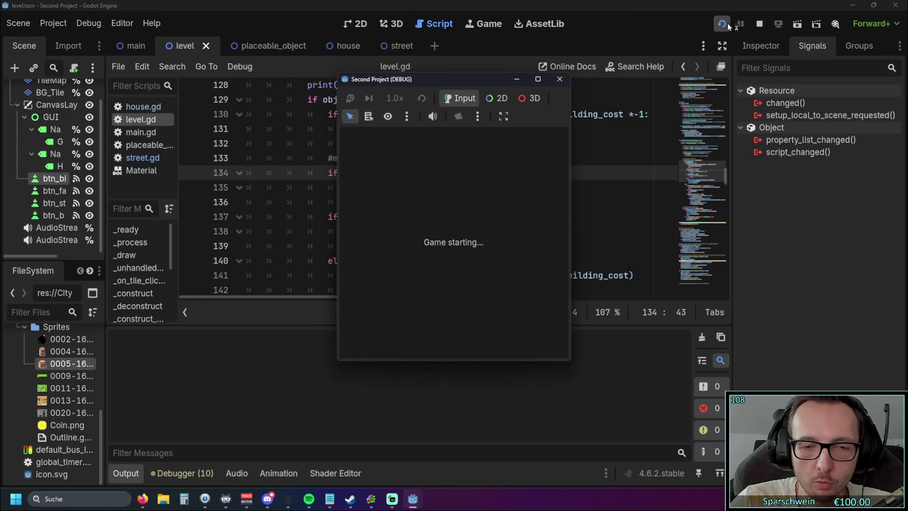
{"action": "left_click", "coordinate": [427, 342]}
{"action": "left_click", "coordinate": [432, 236]}
{"action": "left_click", "coordinate": [472, 236]}
{"action": "left_click", "coordinate": [439, 243]}
{"action": "left_click", "coordinate": [439, 243]}
{"action": "left_click", "coordinate": [439, 243]}
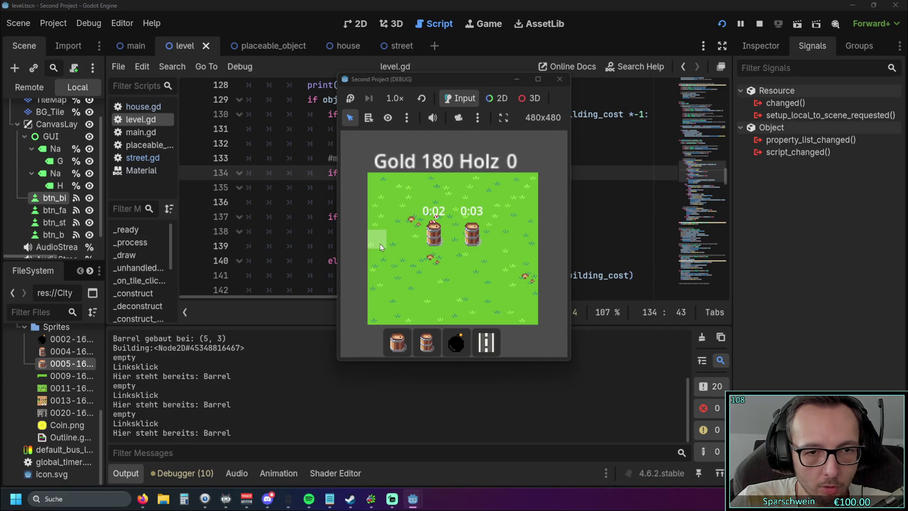
{"action": "left_click", "coordinate": [397, 246]}
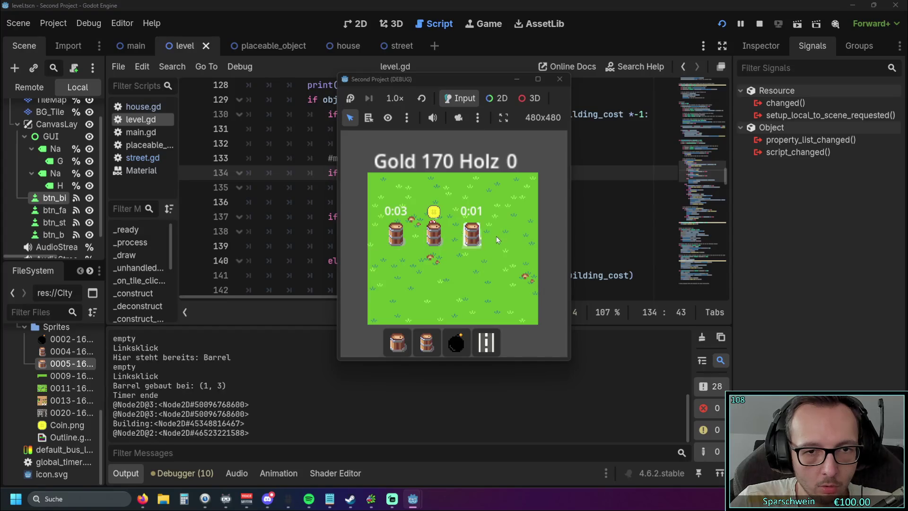
- Collect coins from the finished barrels, then stop the game
{"action": "left_click", "coordinate": [434, 236]}
{"action": "left_click", "coordinate": [435, 237]}
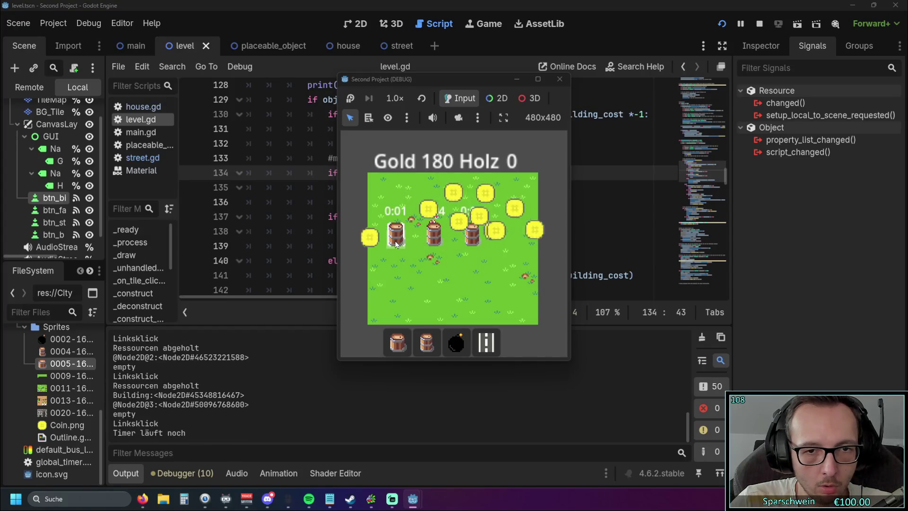
{"action": "left_click", "coordinate": [396, 234]}
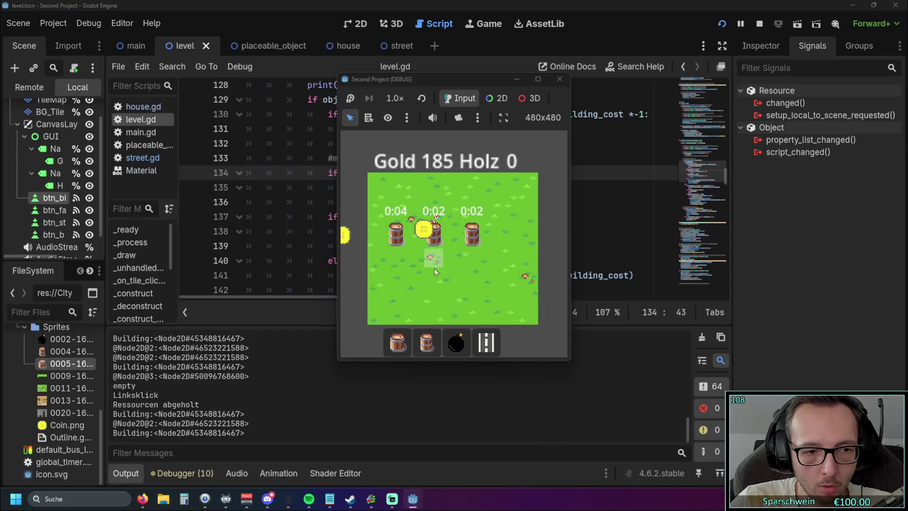
{"action": "left_click", "coordinate": [559, 79]}
{"action": "scroll", "coordinate": [502, 189], "scroll_direction": "down", "scroll_amount": 6}
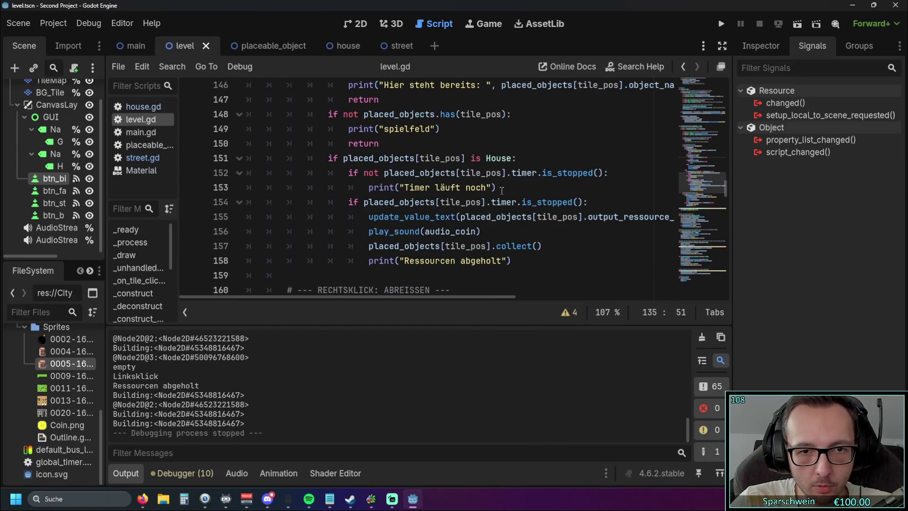
- Delete the print(placed_objects[hovered_tile]) line and its empty line, then relaunch the game
{"action": "scroll", "coordinate": [502, 190], "scroll_direction": "down", "scroll_amount": 5}
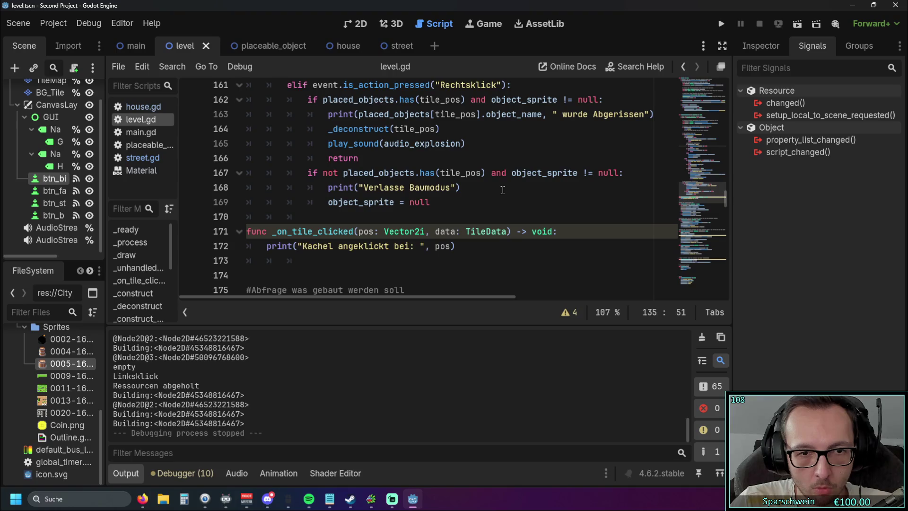
{"action": "scroll", "coordinate": [503, 190], "scroll_direction": "up", "scroll_amount": 2}
{"action": "scroll", "coordinate": [503, 190], "scroll_direction": "down", "scroll_amount": 7}
{"action": "scroll", "coordinate": [502, 190], "scroll_direction": "up", "scroll_amount": 1}
{"action": "scroll", "coordinate": [503, 189], "scroll_direction": "down", "scroll_amount": 1}
{"action": "scroll", "coordinate": [502, 190], "scroll_direction": "down", "scroll_amount": 5}
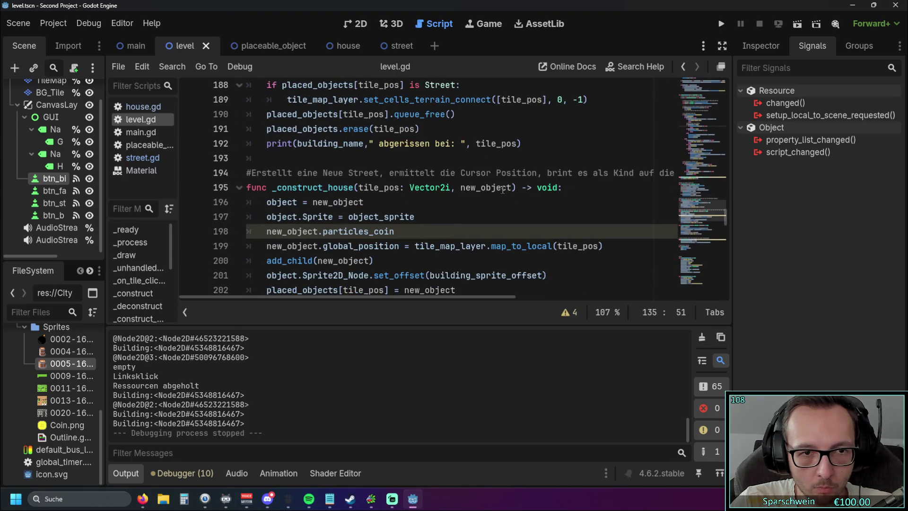
{"action": "scroll", "coordinate": [502, 189], "scroll_direction": "down", "scroll_amount": 2}
{"action": "scroll", "coordinate": [502, 189], "scroll_direction": "up", "scroll_amount": 10}
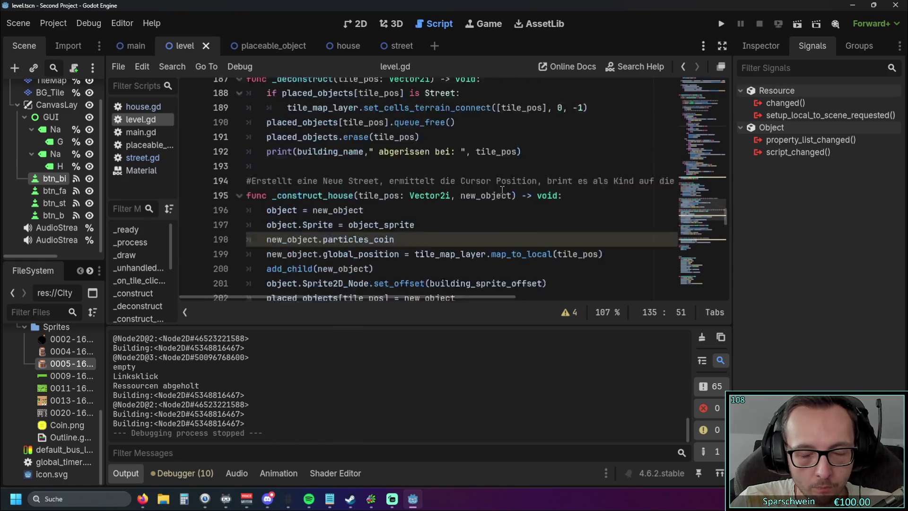
{"action": "scroll", "coordinate": [503, 189], "scroll_direction": "up", "scroll_amount": 11}
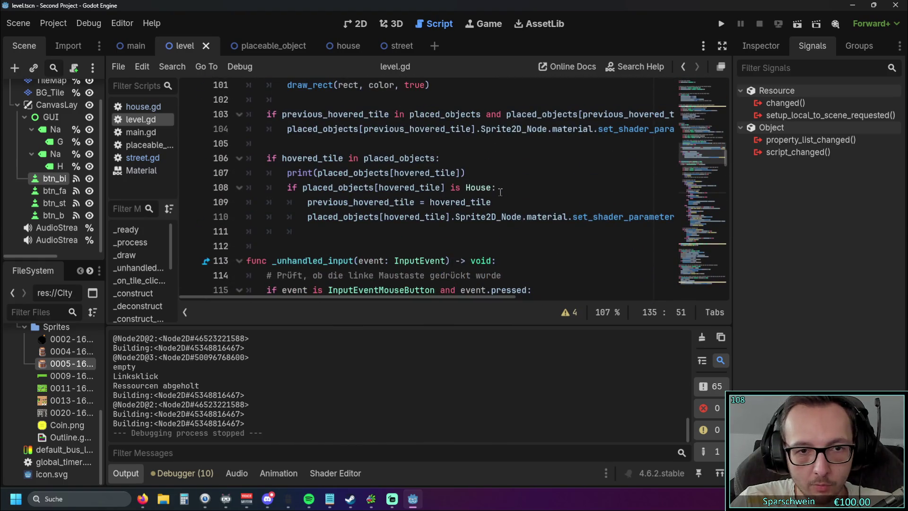
{"action": "scroll", "coordinate": [501, 191], "scroll_direction": "up", "scroll_amount": 3}
{"action": "left_click_drag", "start_coordinate": [466, 217], "coordinate": [221, 226]}
{"action": "key", "text": "BackSpace"}
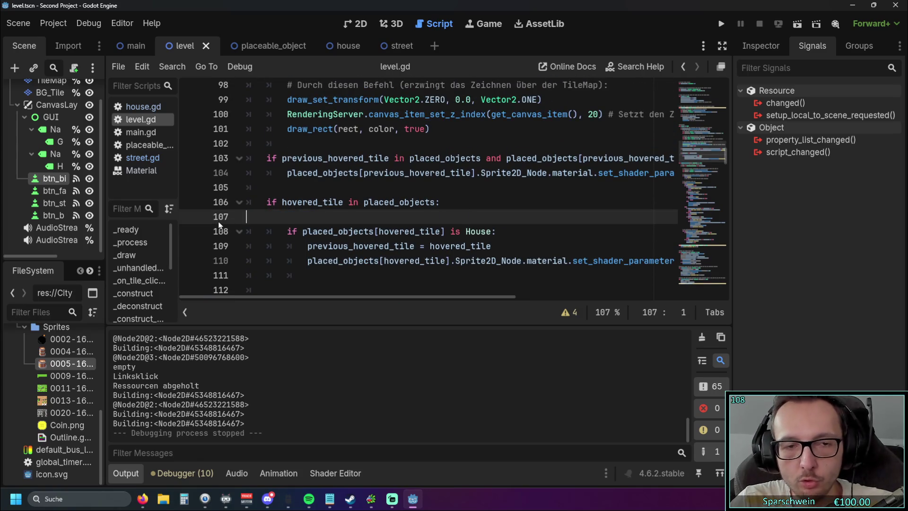
{"action": "key", "text": "BackSpace"}
{"action": "left_click", "coordinate": [721, 25]}
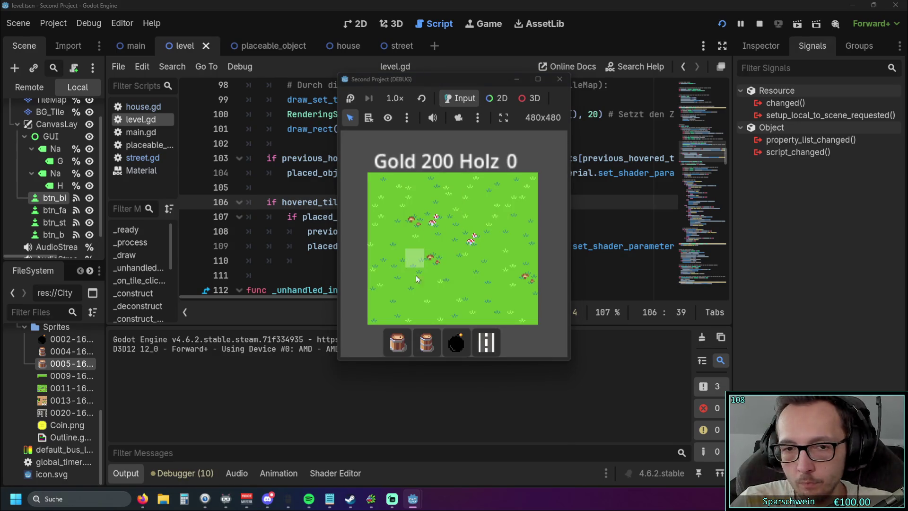
- Build barrels at (3,4), (5,4) and (4,2), clicking the occupied (3,4) tile several times
{"action": "left_click", "coordinate": [427, 342]}
{"action": "left_click", "coordinate": [434, 258]}
{"action": "left_click", "coordinate": [437, 264]}
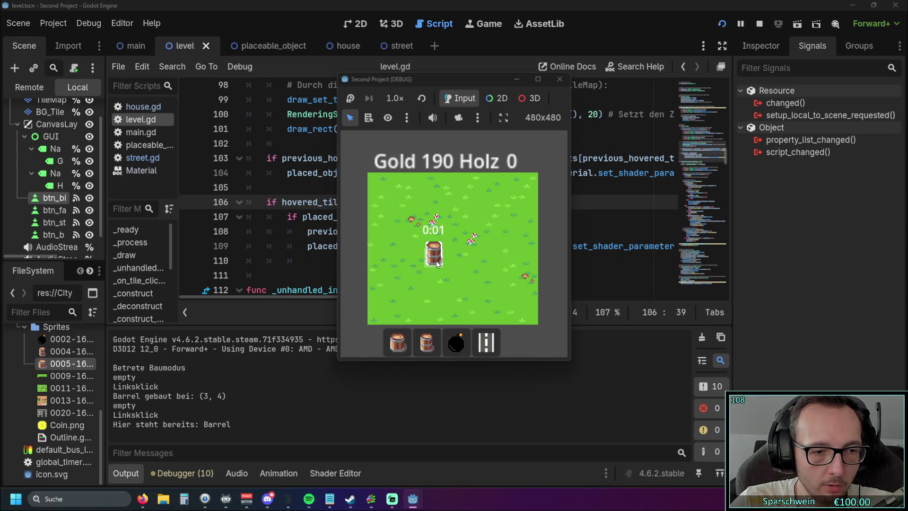
{"action": "left_click", "coordinate": [437, 264]}
{"action": "left_click", "coordinate": [437, 265]}
{"action": "left_click", "coordinate": [438, 264]}
{"action": "left_click", "coordinate": [437, 265]}
{"action": "left_click", "coordinate": [438, 264]}
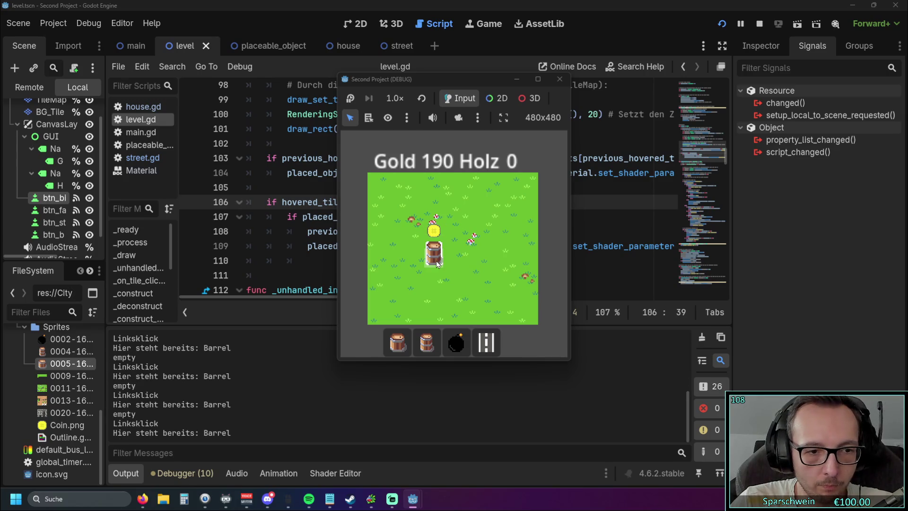
{"action": "left_click", "coordinate": [471, 256]}
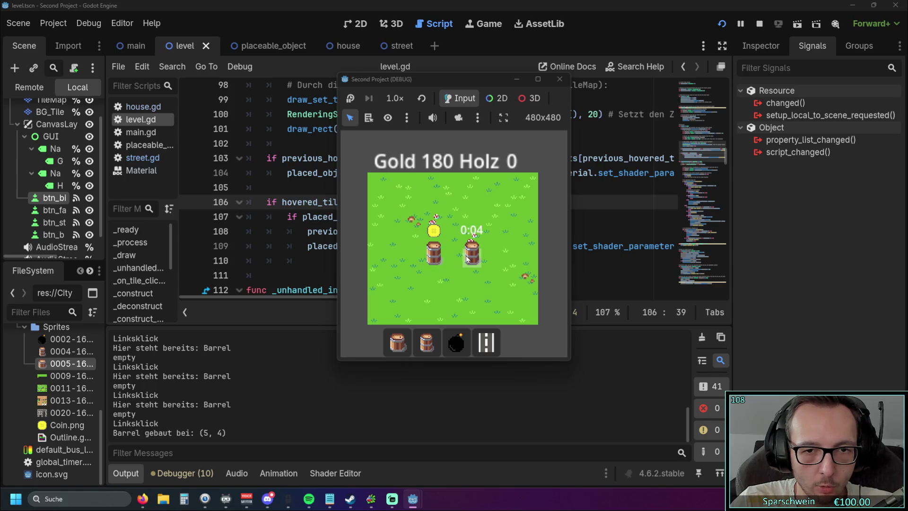
{"action": "left_click", "coordinate": [461, 221]}
- Reselect the barrel, try building on more grass tiles, then stop the game
{"action": "left_click", "coordinate": [398, 342]}
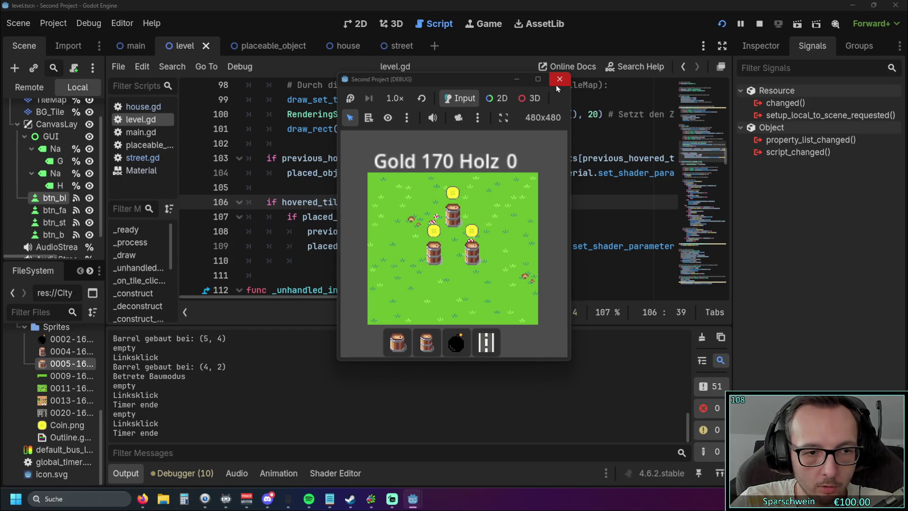
{"action": "left_click", "coordinate": [402, 342]}
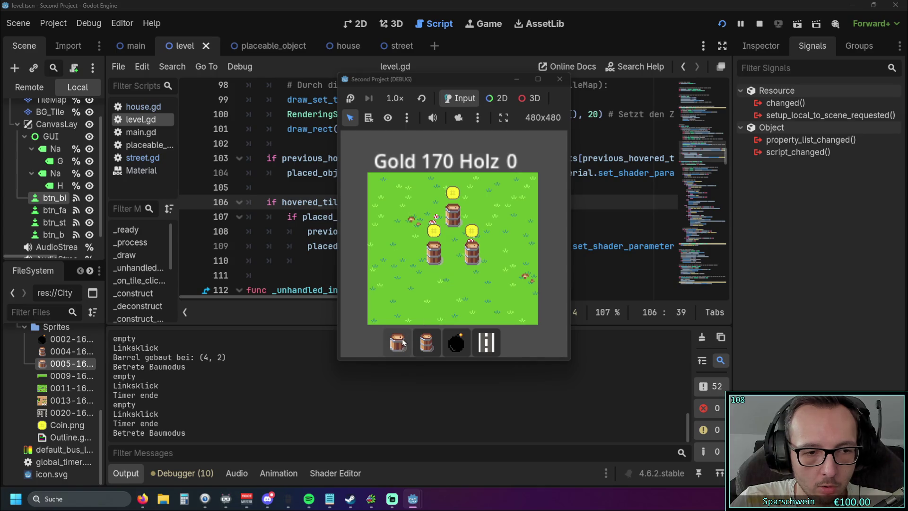
{"action": "left_click", "coordinate": [402, 341]}
{"action": "left_click", "coordinate": [402, 342]}
{"action": "left_click", "coordinate": [401, 341]}
{"action": "left_click", "coordinate": [398, 216]}
{"action": "left_click", "coordinate": [397, 215]}
{"action": "left_click", "coordinate": [396, 213]}
{"action": "left_click", "coordinate": [396, 212]}
{"action": "left_click", "coordinate": [560, 79]}
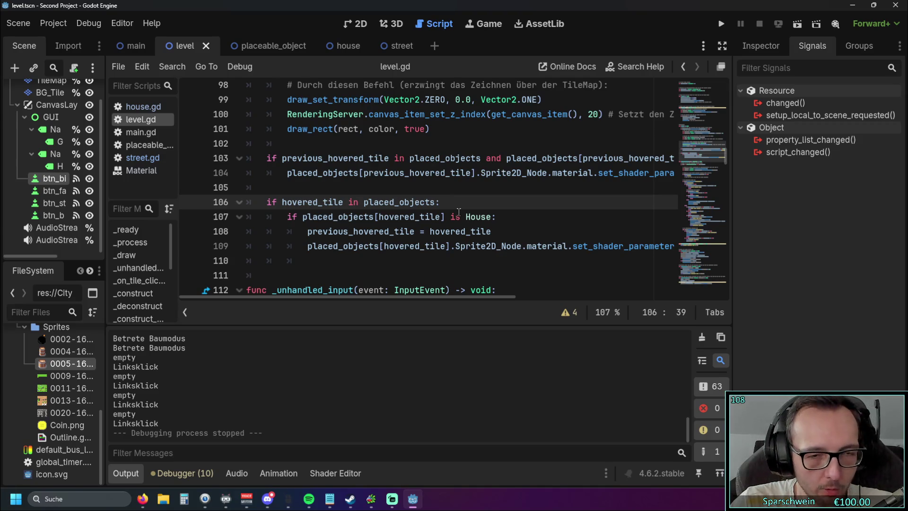
- Remove the stray '#' comment line from the hover-highlight code
{"action": "left_click", "coordinate": [392, 189]}
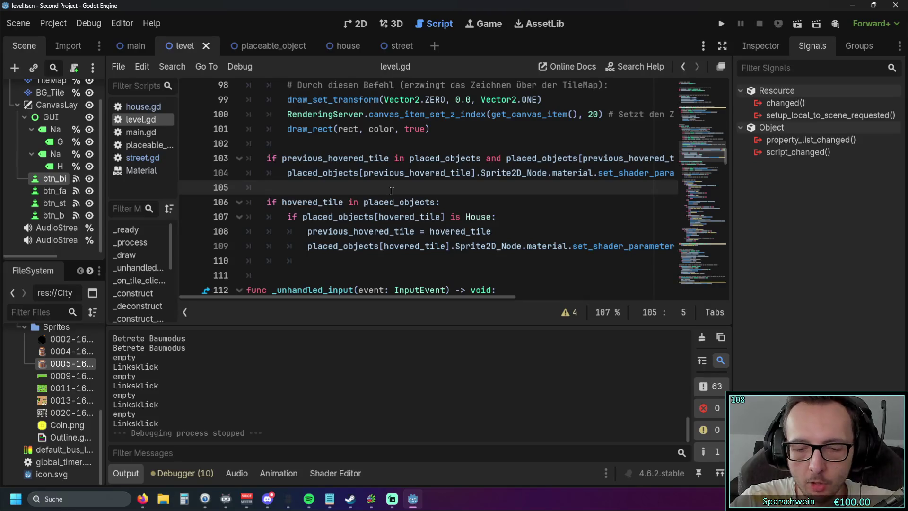
{"action": "key", "text": "Return"}
{"action": "type", "text": "#"}
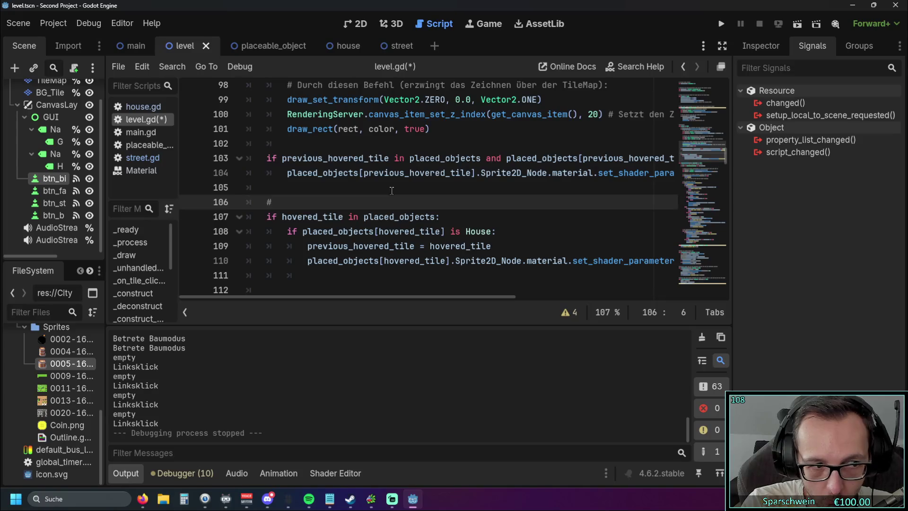
{"action": "key", "text": "BackSpace"}
{"action": "key", "text": "BackSpace"}
{"action": "key", "text": "BackSpace"}
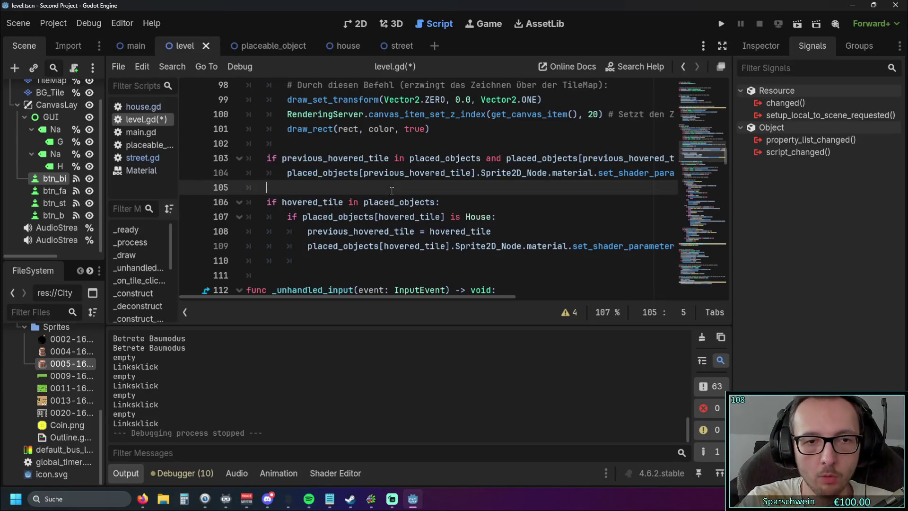
- Scroll to building_size_2x2 and select its building_size_1x1(tile_pos) call on line 284
{"action": "left_click", "coordinate": [502, 173]}
{"action": "left_click_drag", "start_coordinate": [717, 143], "coordinate": [718, 265]}
{"action": "left_click_drag", "start_coordinate": [405, 179], "coordinate": [267, 179]}
{"action": "scroll", "coordinate": [426, 212], "scroll_direction": "up", "scroll_amount": 1}
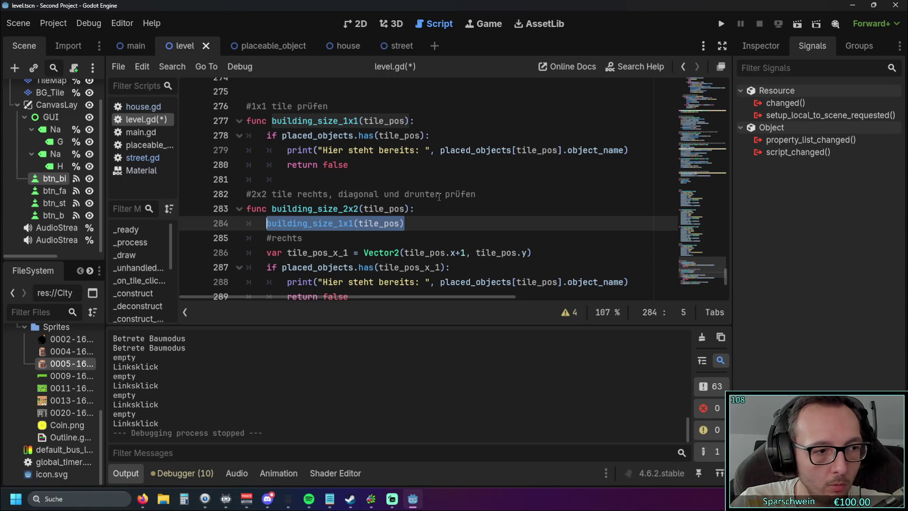
- Work on the end of building_size_2x2 after the last 'return false', correcting a mistyped letter
{"action": "scroll", "coordinate": [439, 196], "scroll_direction": "down", "scroll_amount": 1}
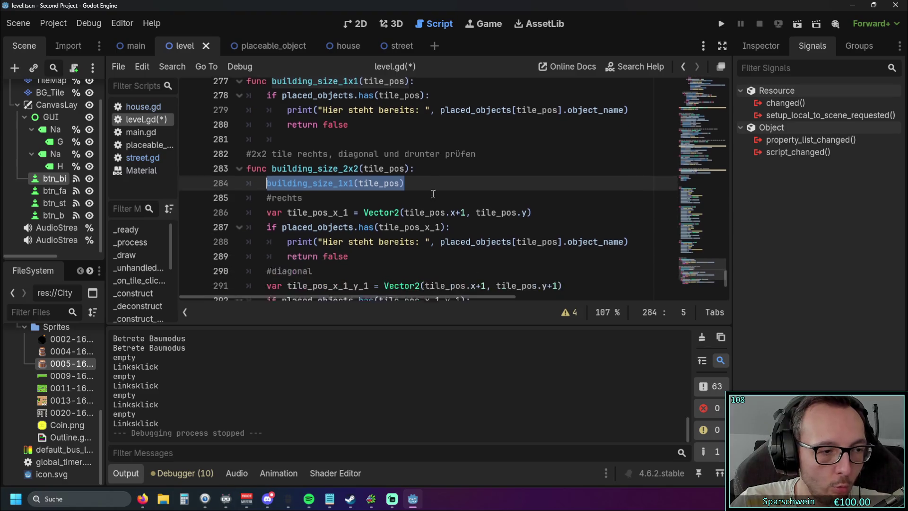
{"action": "scroll", "coordinate": [433, 193], "scroll_direction": "down", "scroll_amount": 3}
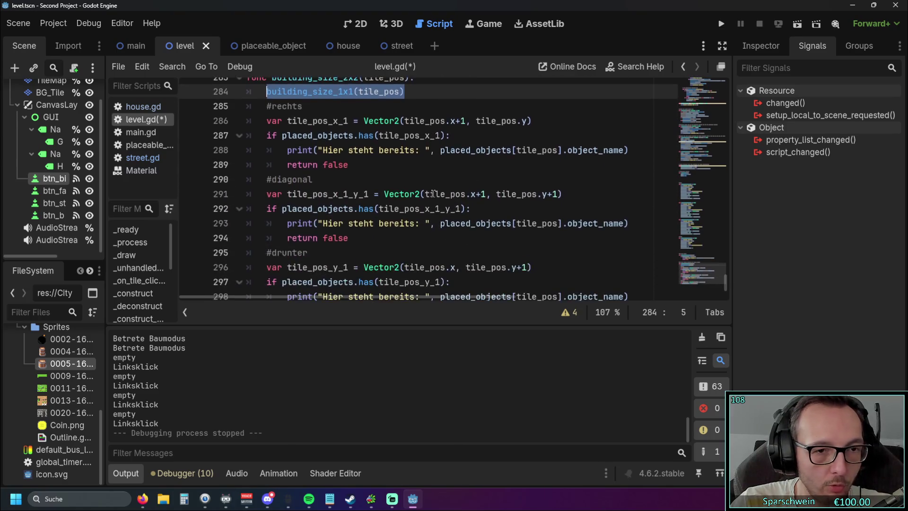
{"action": "left_click", "coordinate": [353, 268]}
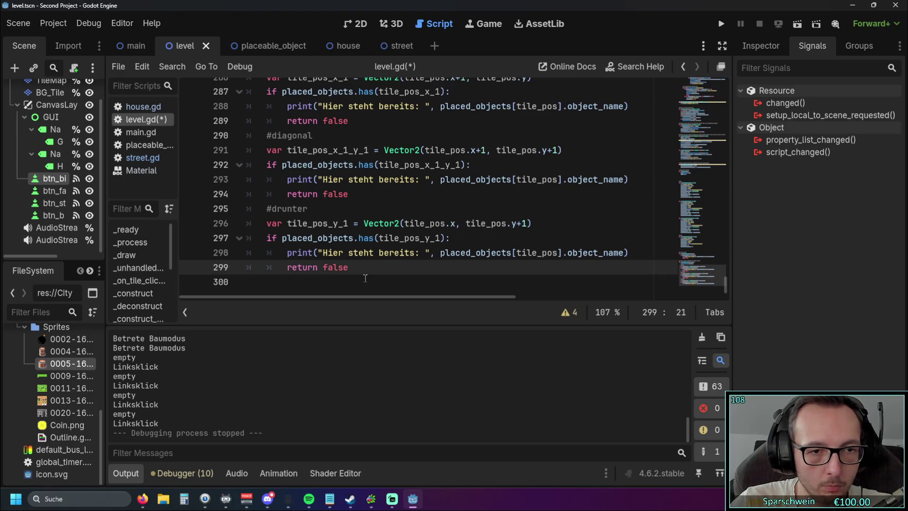
{"action": "key", "text": "Return"}
{"action": "key", "text": "BackSpace"}
{"action": "key", "text": "BackSpace"}
{"action": "key", "text": "BackSpace"}
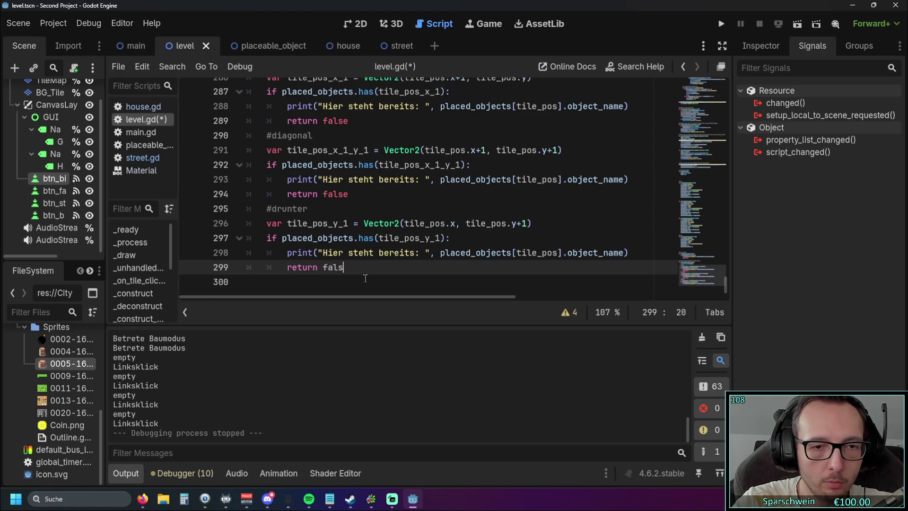
{"action": "type", "text": "s"}
{"action": "key", "text": "BackSpace"}
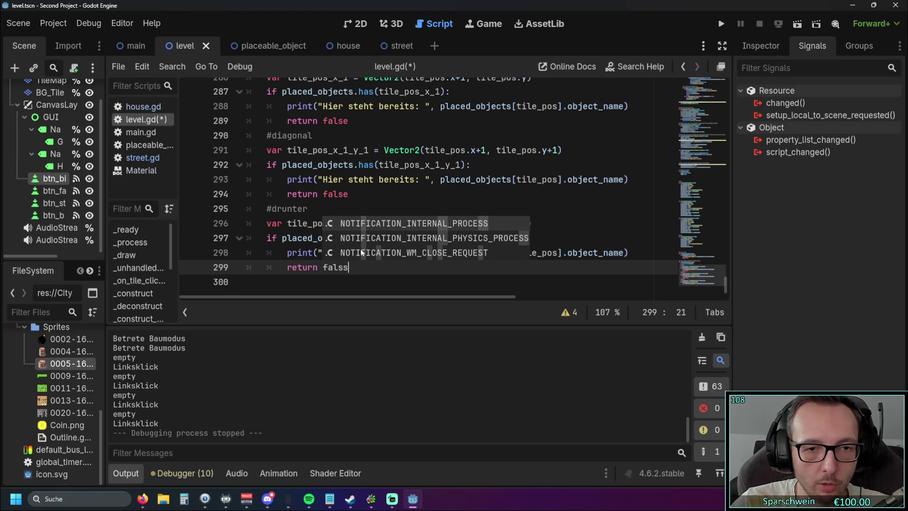
{"action": "type", "text": "e"}
{"action": "key", "text": "Escape"}
{"action": "scroll", "coordinate": [331, 213], "scroll_direction": "up", "scroll_amount": 5}
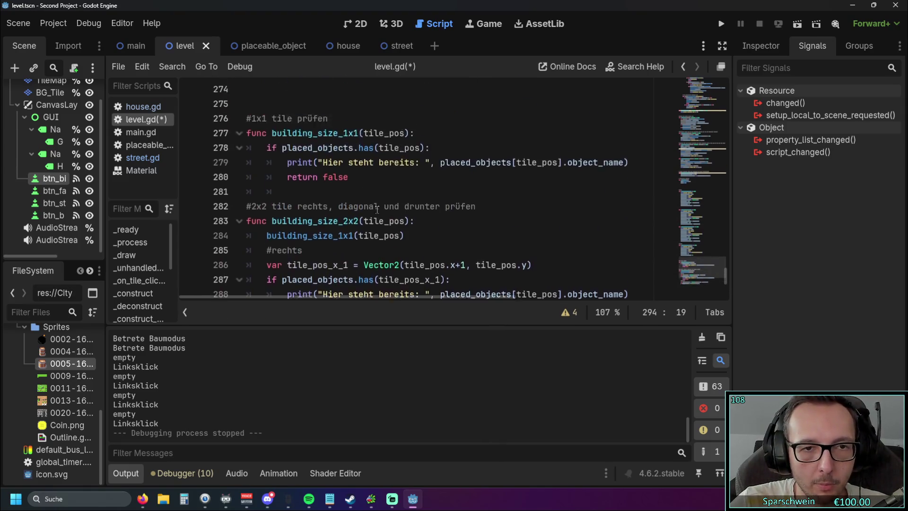
{"action": "left_click_drag", "start_coordinate": [349, 221], "coordinate": [270, 206]}
{"action": "left_click", "coordinate": [388, 229]}
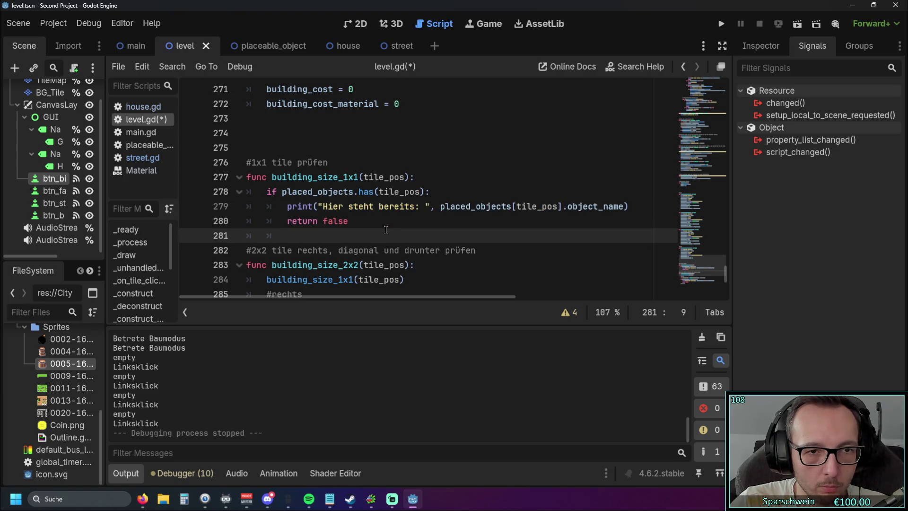
- Add an 'else:' branch with an indented 'return' after the last 'return false', then run the project
{"action": "scroll", "coordinate": [371, 224], "scroll_direction": "down", "scroll_amount": 1}
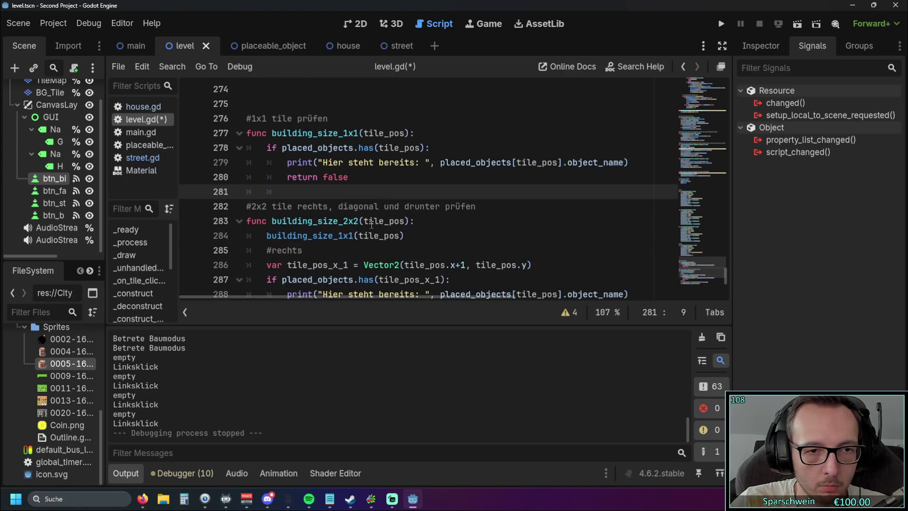
{"action": "scroll", "coordinate": [370, 225], "scroll_direction": "down", "scroll_amount": 4}
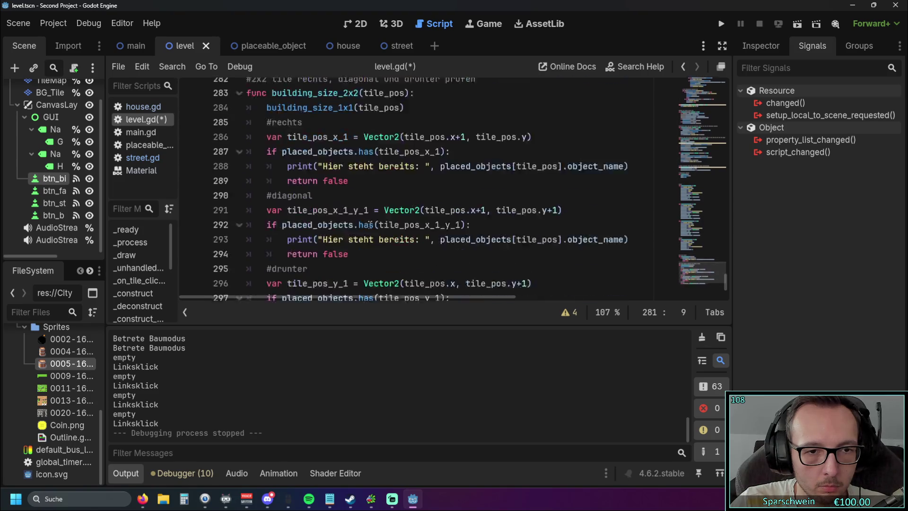
{"action": "left_click", "coordinate": [357, 264]}
{"action": "key", "text": "Return"}
{"action": "key", "text": "BackSpace"}
{"action": "type", "text": "else"}
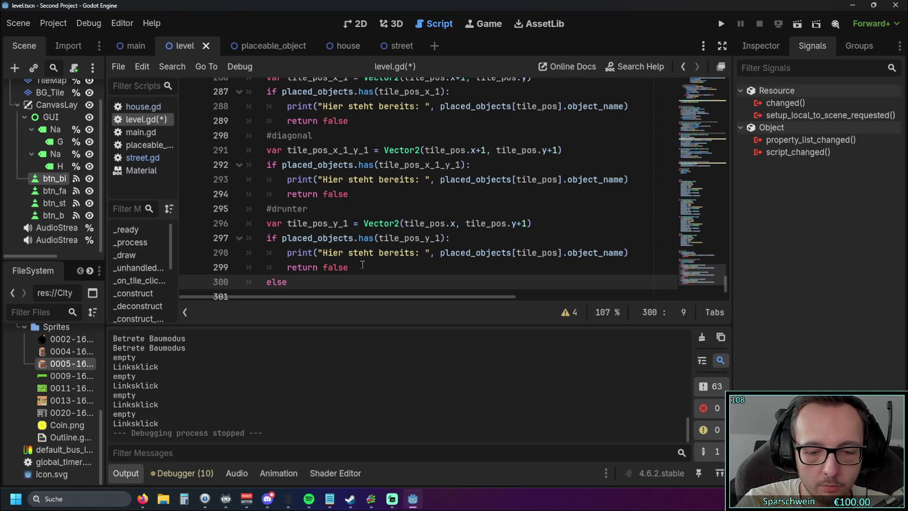
{"action": "type", "text": ":"}
{"action": "key", "text": "Return"}
{"action": "type", "text": "return"}
{"action": "left_click", "coordinate": [424, 238]}
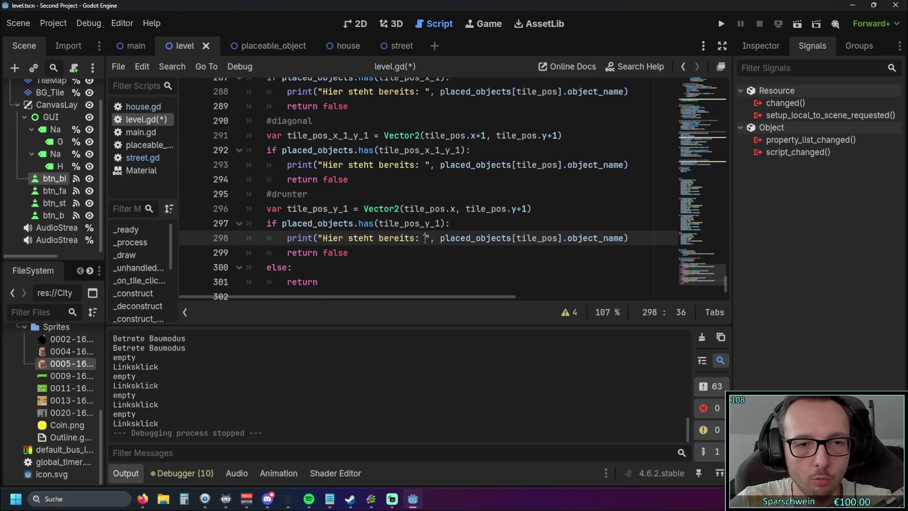
{"action": "left_click", "coordinate": [721, 24]}
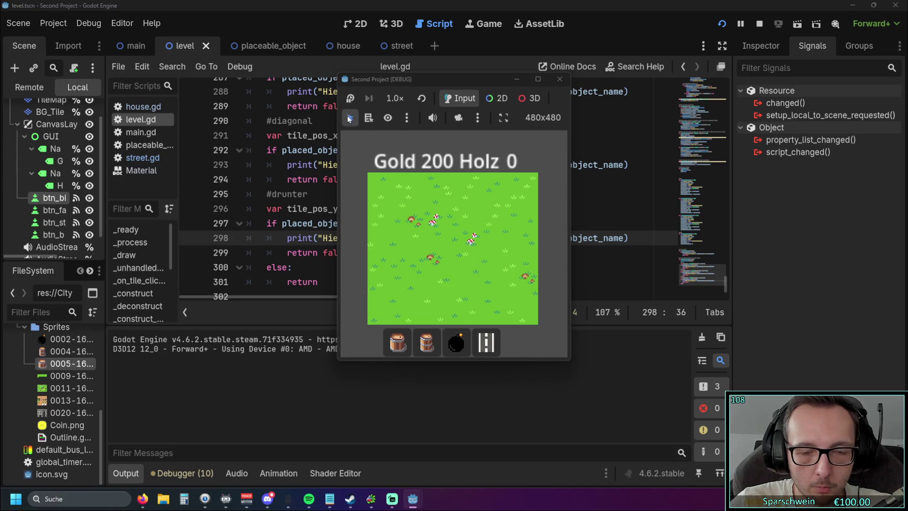
- Place barrels on grass tiles, including one at (3, 4), then close the game
{"action": "left_click", "coordinate": [427, 342]}
{"action": "left_click", "coordinate": [442, 256]}
{"action": "left_click", "coordinate": [398, 342]}
{"action": "left_click", "coordinate": [413, 242]}
{"action": "double_click", "coordinate": [414, 242]}
{"action": "left_click", "coordinate": [560, 79]}
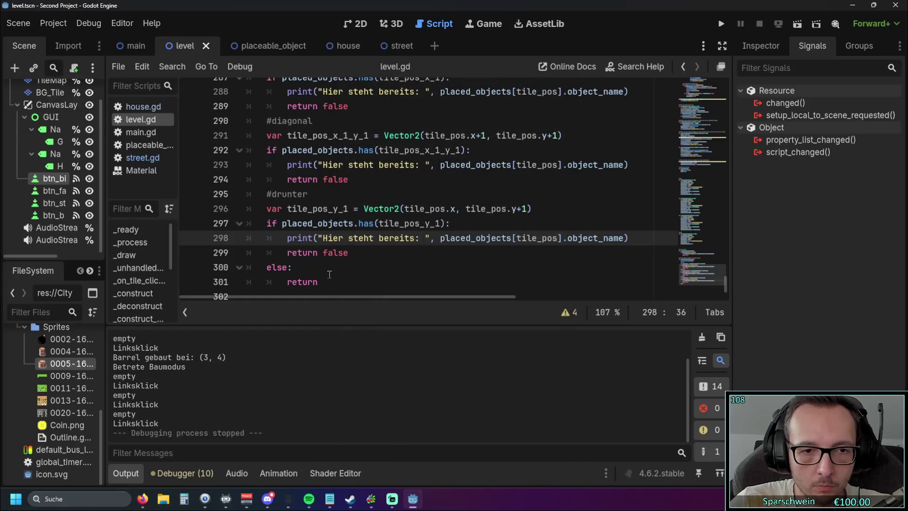
- Delete the 'else: return' branch and scroll up to the Linksklick print code
{"action": "left_click_drag", "start_coordinate": [326, 282], "coordinate": [217, 268]}
{"action": "key", "text": "BackSpace"}
{"action": "key", "text": "Delete"}
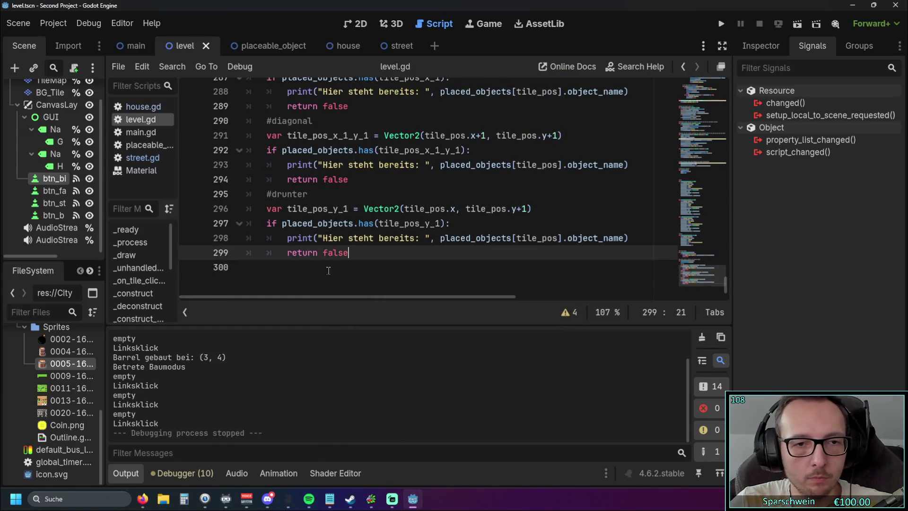
{"action": "scroll", "coordinate": [350, 260], "scroll_direction": "up", "scroll_amount": 2}
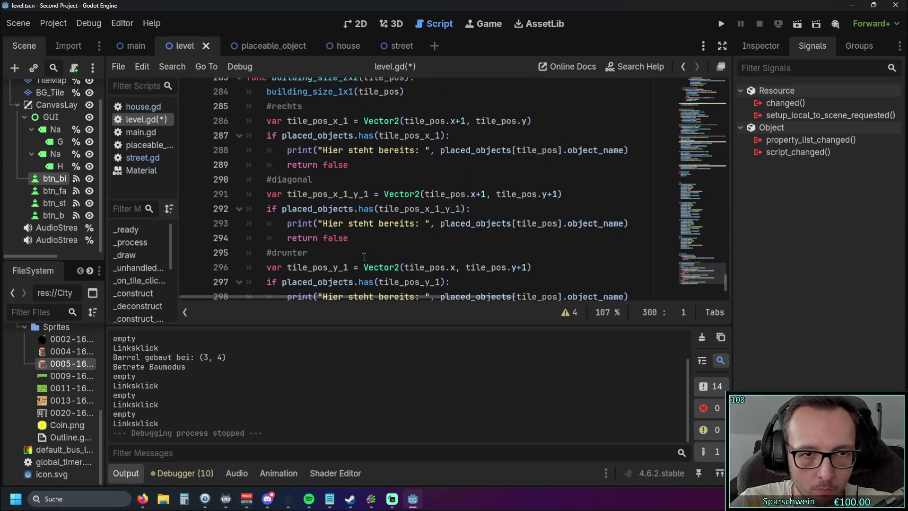
{"action": "scroll", "coordinate": [364, 256], "scroll_direction": "up", "scroll_amount": 1}
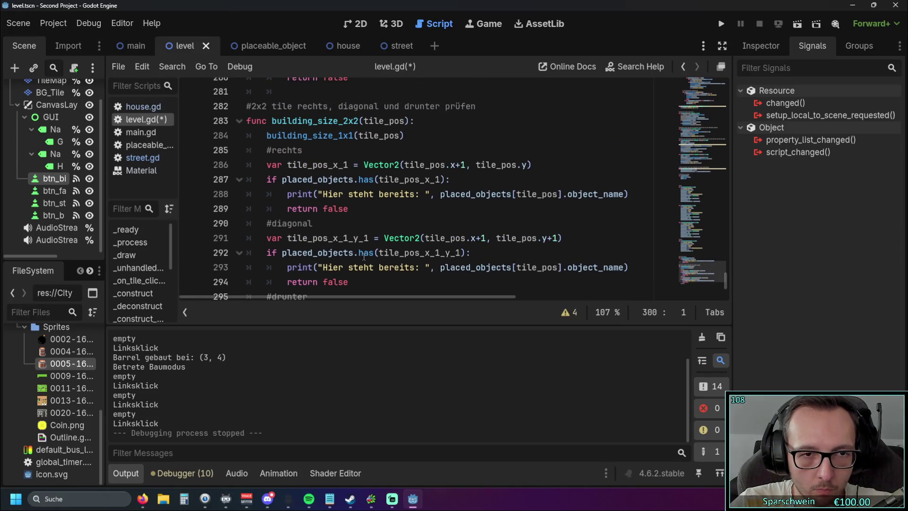
{"action": "double_click", "coordinate": [293, 196]}
{"action": "left_click_drag", "start_coordinate": [293, 196], "coordinate": [628, 196]}
{"action": "left_click", "coordinate": [666, 223]}
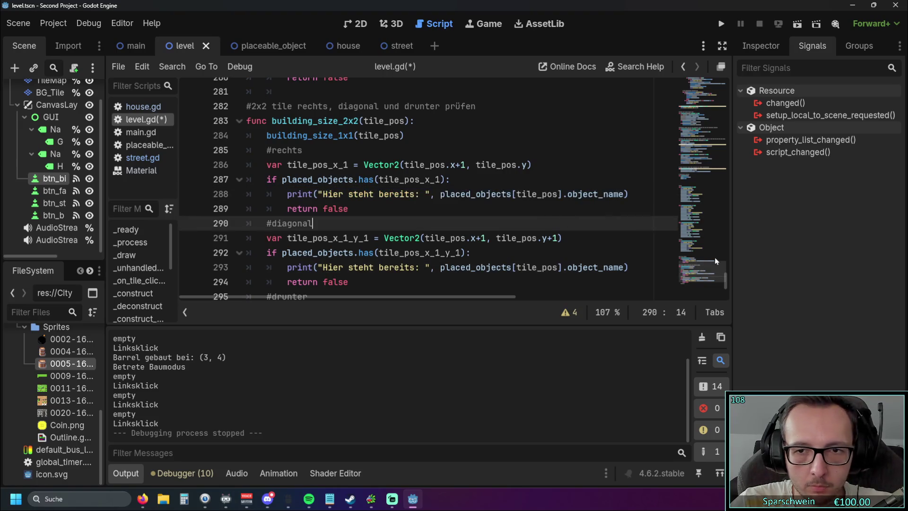
{"action": "mouse_move", "coordinate": [714, 257]}
{"action": "left_mouse_down"}
{"action": "mouse_move", "coordinate": [723, 136]}
{"action": "mouse_move", "coordinate": [722, 183]}
{"action": "mouse_move", "coordinate": [721, 175]}
{"action": "left_mouse_up"}
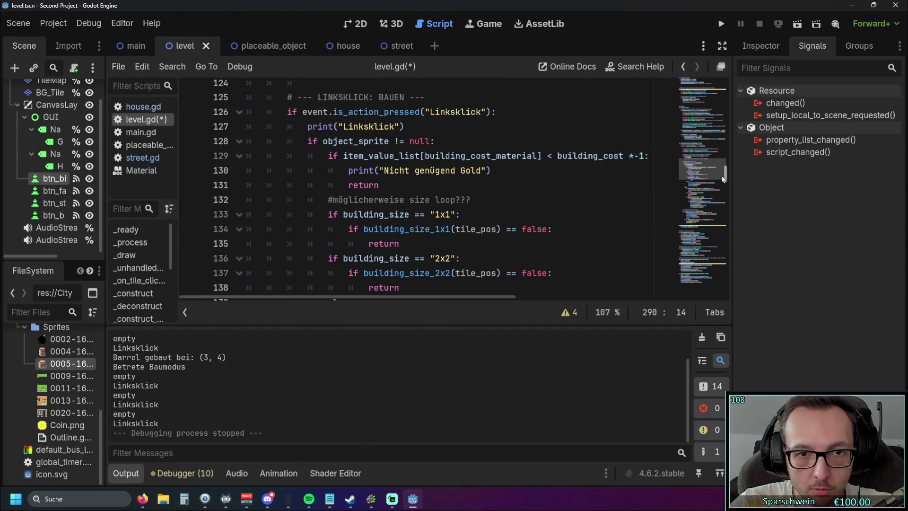
- Move the print line into the object_sprite null check and change its text to 'sprite null'
{"action": "scroll", "coordinate": [406, 169], "scroll_direction": "up", "scroll_amount": 1}
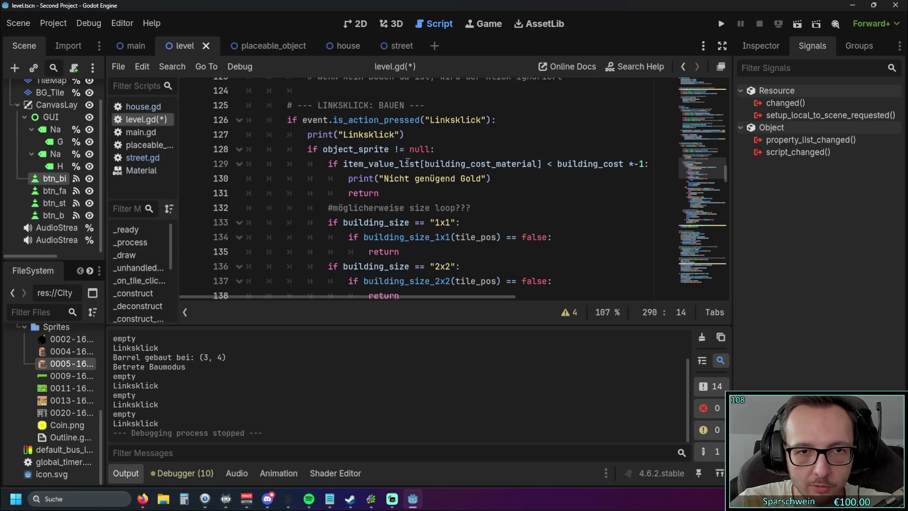
{"action": "left_click_drag", "start_coordinate": [406, 169], "coordinate": [247, 170]}
{"action": "key", "text": "ctrl+c"}
{"action": "key", "text": "BackSpace"}
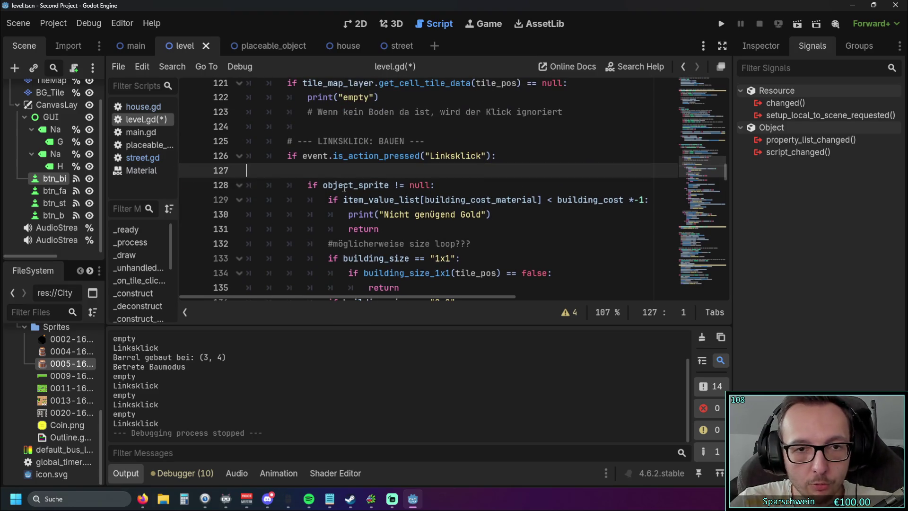
{"action": "key", "text": "Delete"}
{"action": "left_click", "coordinate": [441, 172]}
{"action": "key", "text": "Return"}
{"action": "key", "text": "ctrl+v"}
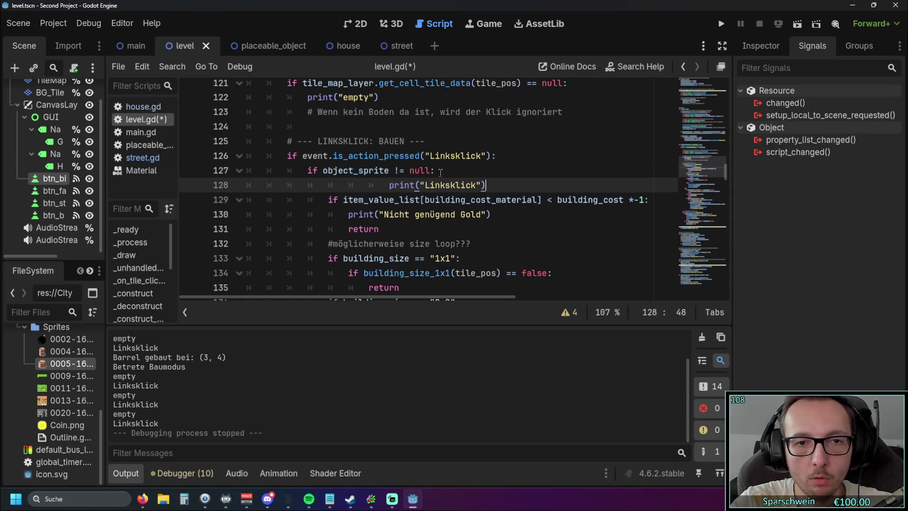
{"action": "left_click", "coordinate": [390, 185]}
{"action": "key", "text": "BackSpace"}
{"action": "key", "text": "BackSpace"}
{"action": "key", "text": "BackSpace"}
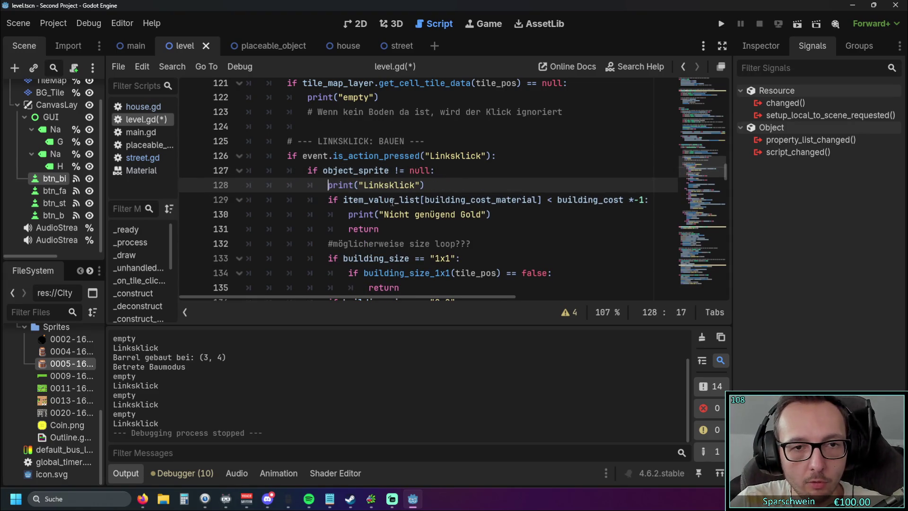
{"action": "left_click_drag", "start_coordinate": [365, 184], "coordinate": [416, 185]}
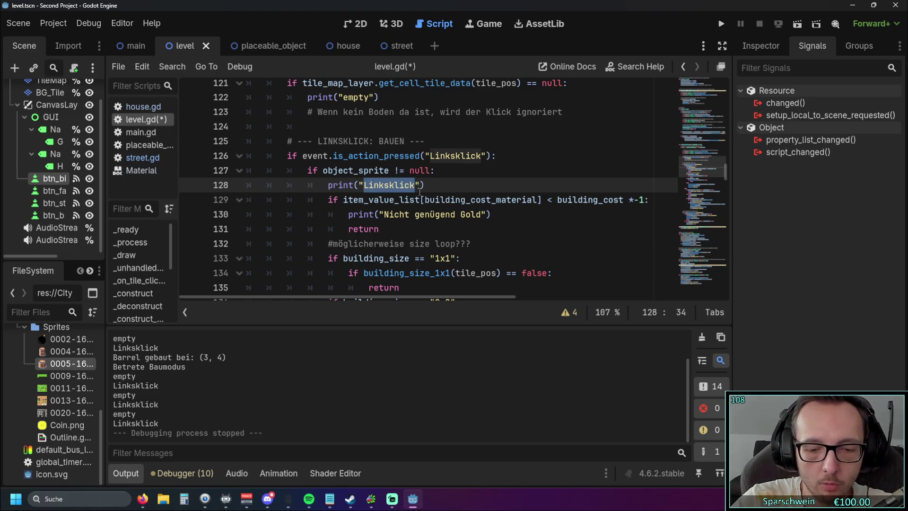
{"action": "type", "text": "sprite"}
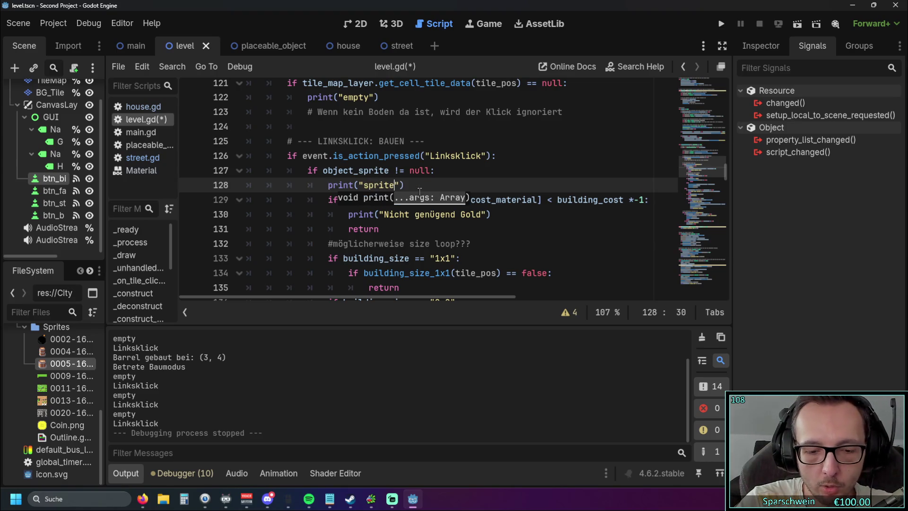
{"action": "type", "text": " null"}
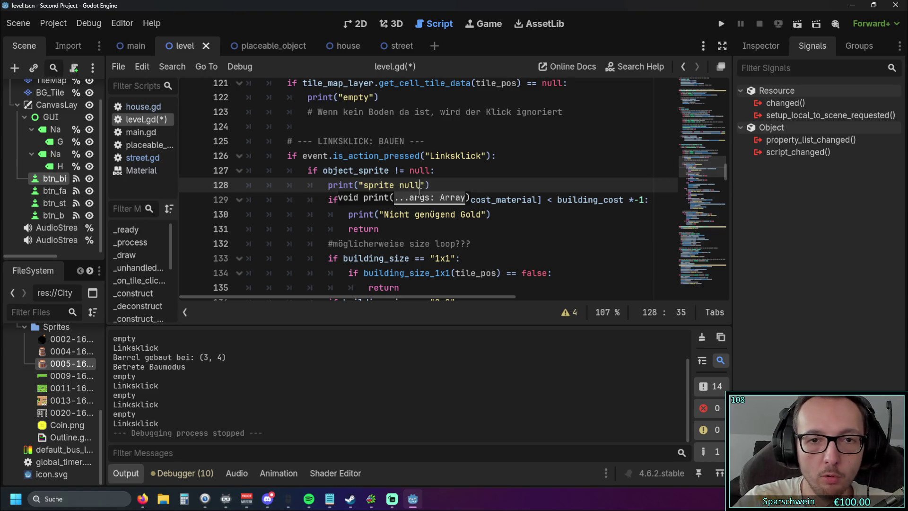
{"action": "left_click", "coordinate": [474, 155]}
- Test-run the game twice, clicking a grass tile to log 'empty' and 'sprite null'
{"action": "left_click", "coordinate": [721, 23]}
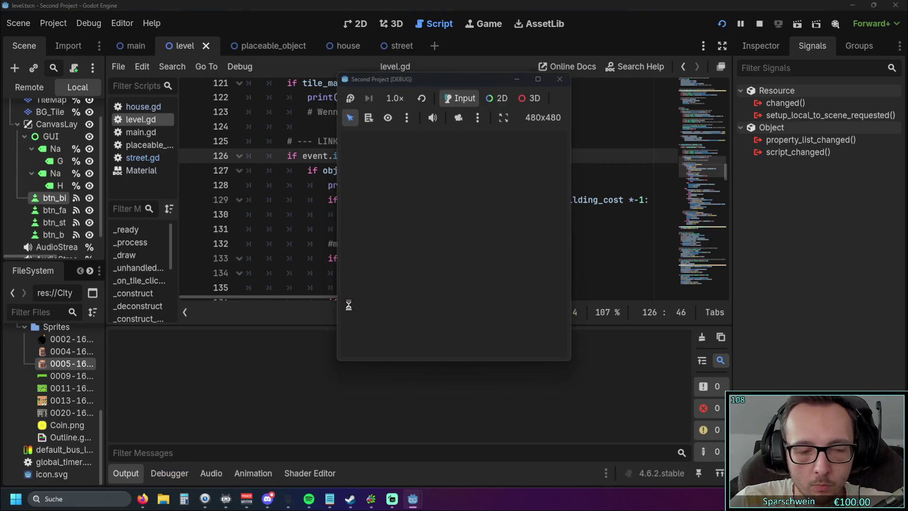
{"action": "left_click", "coordinate": [410, 240]}
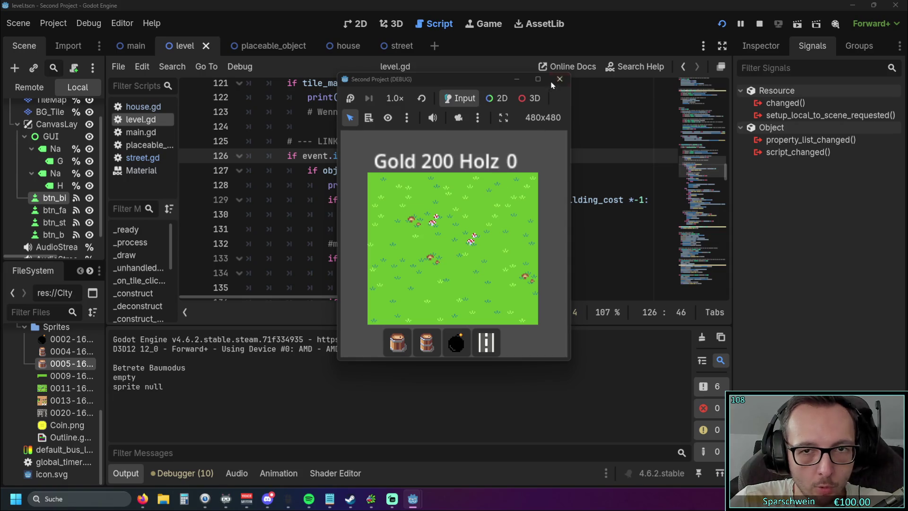
{"action": "left_click", "coordinate": [559, 79]}
{"action": "left_click_drag", "start_coordinate": [437, 188], "coordinate": [192, 189]}
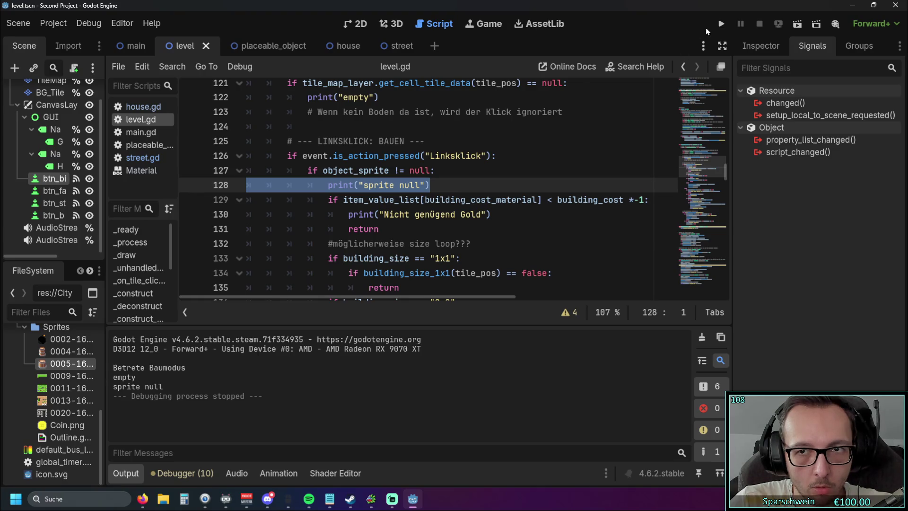
{"action": "left_click", "coordinate": [720, 24]}
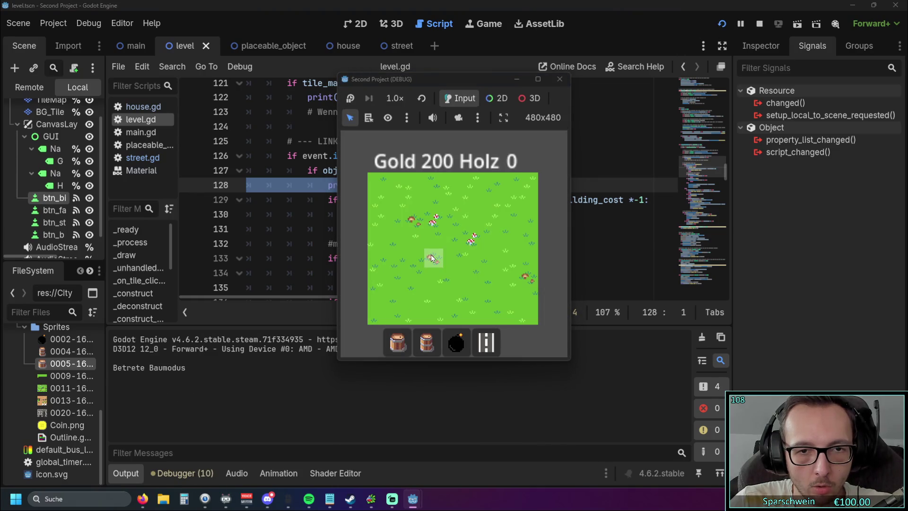
{"action": "left_click", "coordinate": [559, 79]}
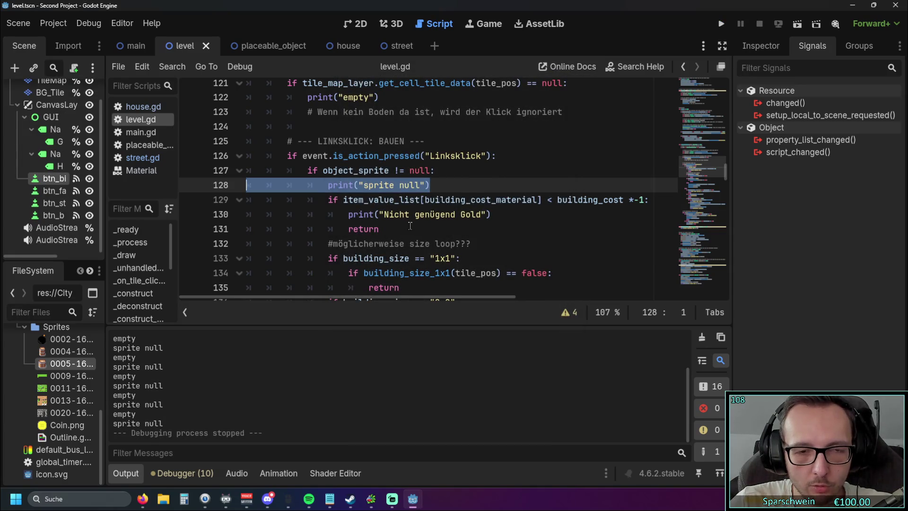
{"action": "left_click_drag", "start_coordinate": [727, 168], "coordinate": [716, 294]}
{"action": "scroll", "coordinate": [567, 232], "scroll_direction": "up", "scroll_amount": 15}
{"action": "left_click_drag", "start_coordinate": [725, 189], "coordinate": [745, 69]}
{"action": "scroll", "coordinate": [426, 213], "scroll_direction": "down", "scroll_amount": 2}
- Set the starting gold on line 16 to 40 and test building on grass tiles
{"action": "double_click", "coordinate": [352, 220]}
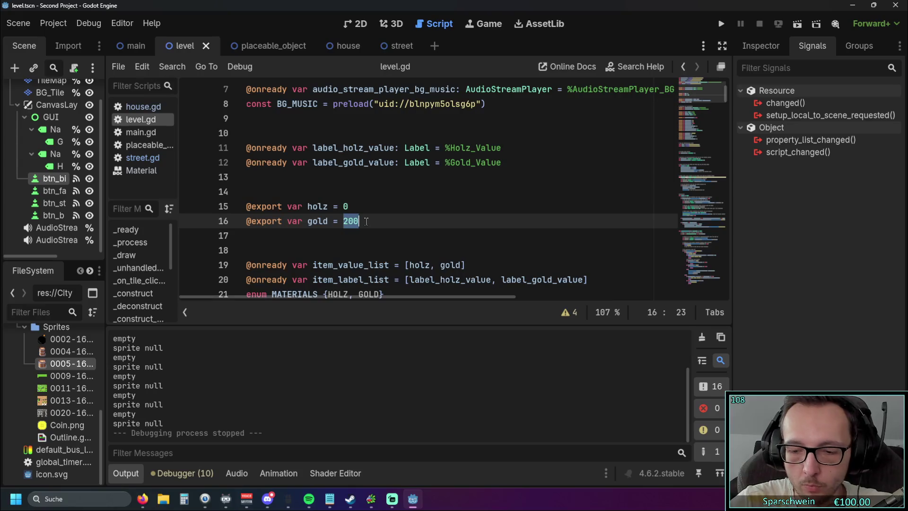
{"action": "type", "text": "40"}
{"action": "left_click", "coordinate": [250, 250]}
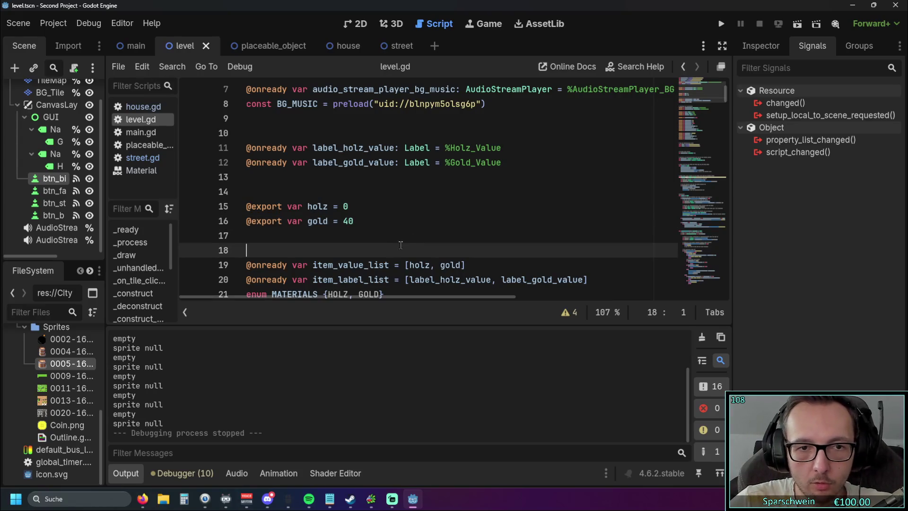
{"action": "left_click", "coordinate": [721, 23]}
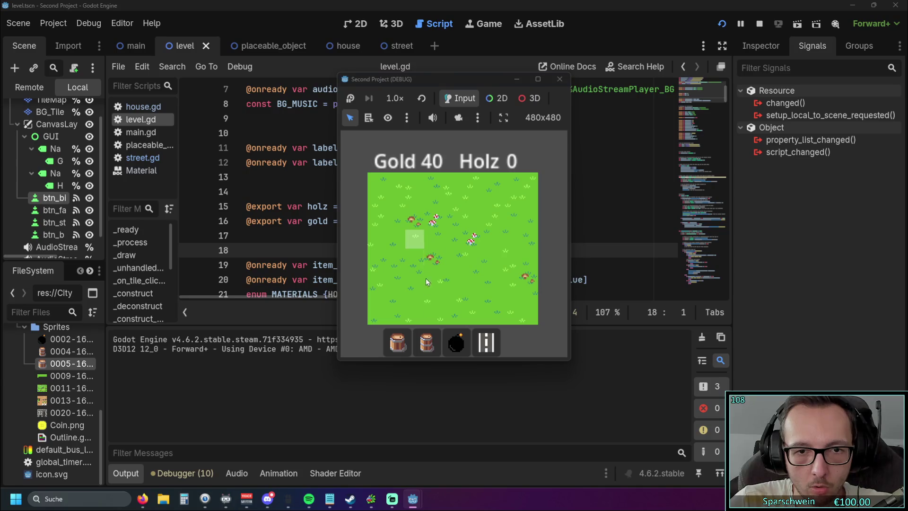
{"action": "left_click", "coordinate": [438, 235]}
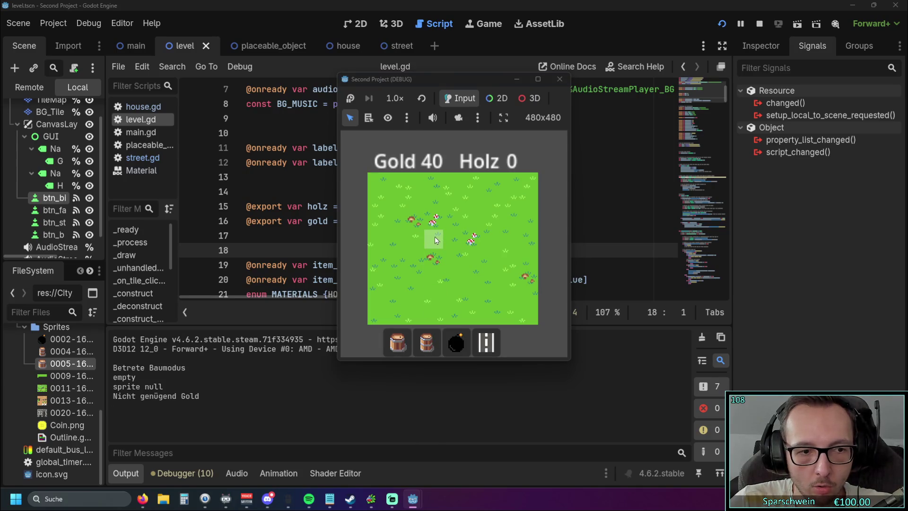
{"action": "double_click", "coordinate": [435, 237]}
{"action": "key", "text": "F8"}
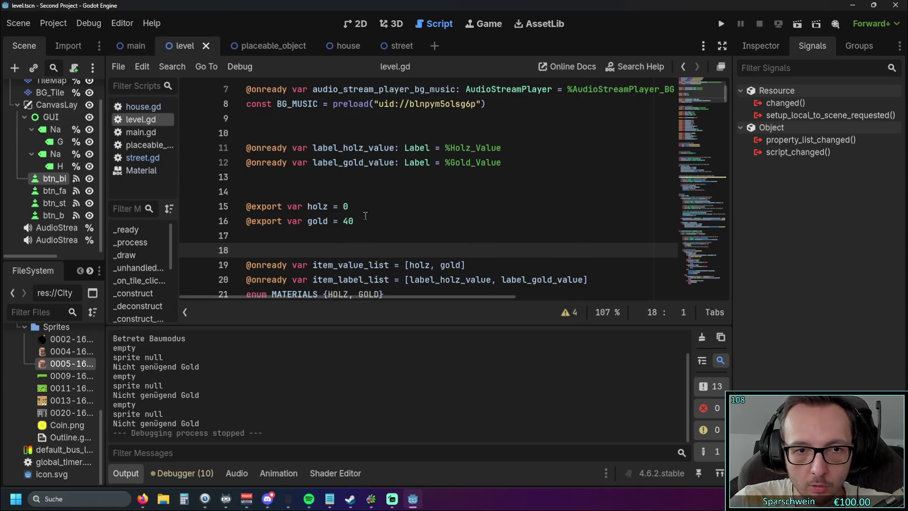
- Change the starting gold back to 200 and save the script
{"action": "left_click_drag", "start_coordinate": [343, 220], "coordinate": [357, 222]}
{"action": "type", "text": "200"}
{"action": "key", "text": "Up"}
{"action": "key", "text": "Up"}
{"action": "key", "text": "Up"}
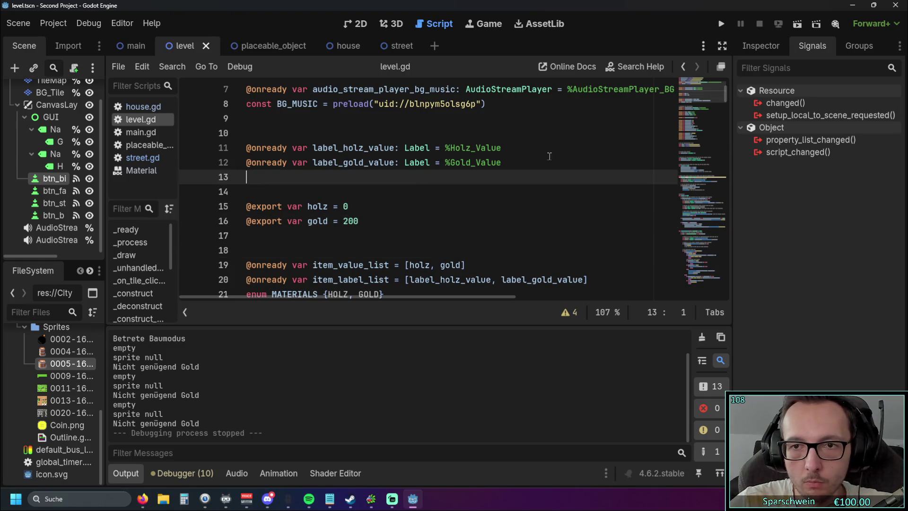
{"action": "mouse_move", "coordinate": [728, 91]}
{"action": "left_mouse_down"}
{"action": "mouse_move", "coordinate": [731, 159]}
{"action": "mouse_move", "coordinate": [734, 140]}
{"action": "mouse_move", "coordinate": [731, 150]}
{"action": "left_mouse_up"}
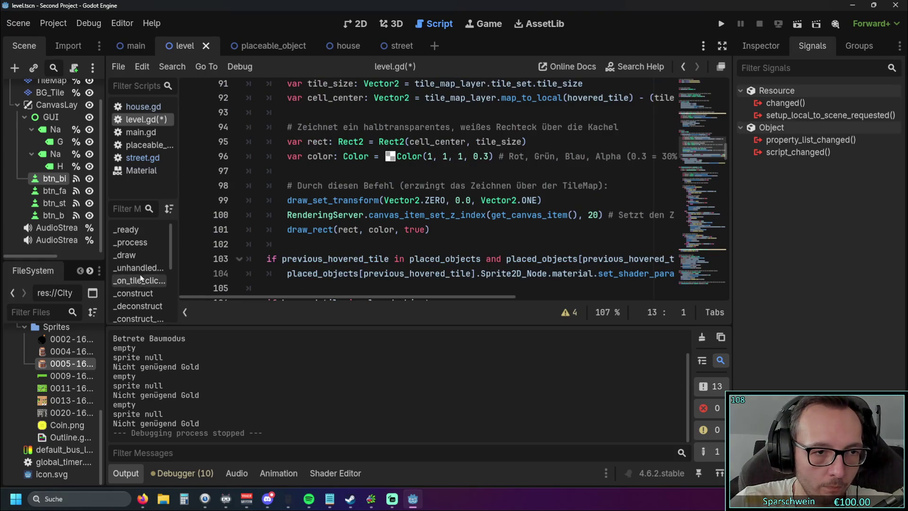
- Jump to the _unhandled_input function and widen the script and method lists
{"action": "left_click", "coordinate": [138, 268]}
{"action": "left_click_drag", "start_coordinate": [181, 249], "coordinate": [225, 246]}
{"action": "scroll", "coordinate": [449, 223], "scroll_direction": "down", "scroll_amount": 5}
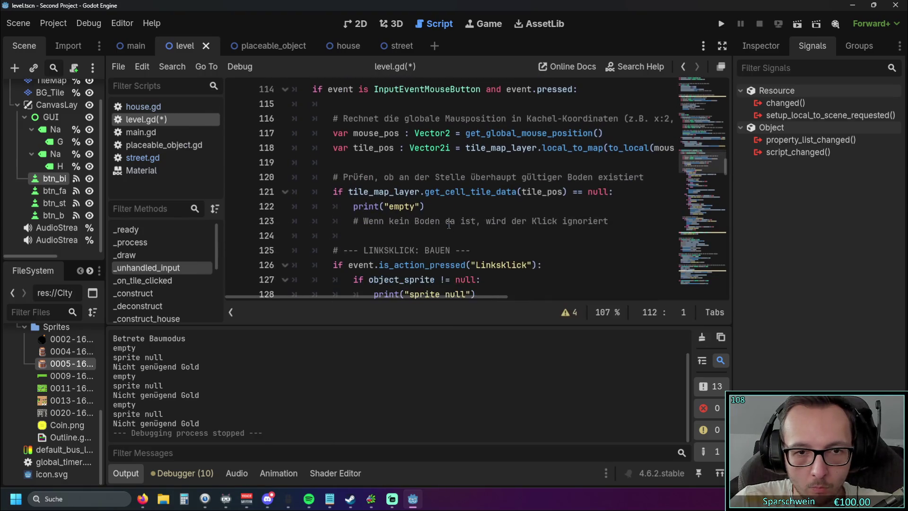
{"action": "scroll", "coordinate": [456, 223], "scroll_direction": "down", "scroll_amount": 1}
{"action": "scroll", "coordinate": [482, 222], "scroll_direction": "up", "scroll_amount": 2}
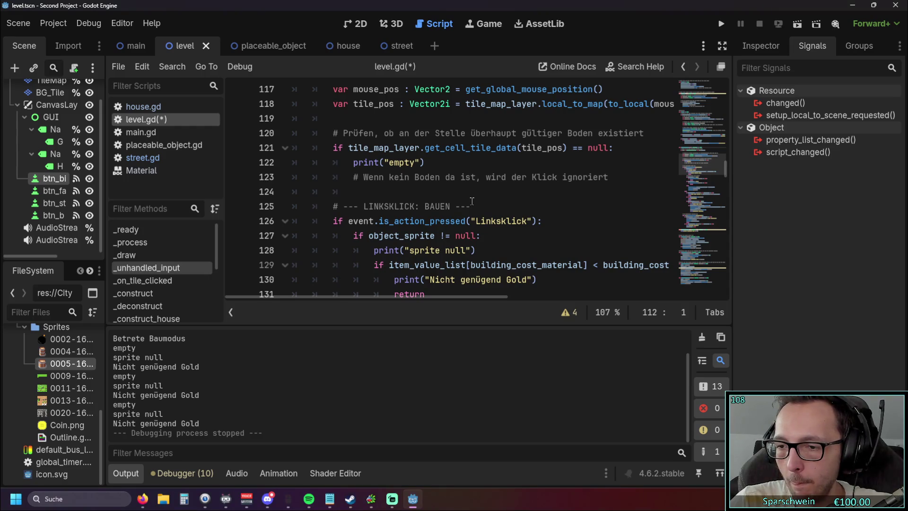
{"action": "scroll", "coordinate": [454, 197], "scroll_direction": "down", "scroll_amount": 2}
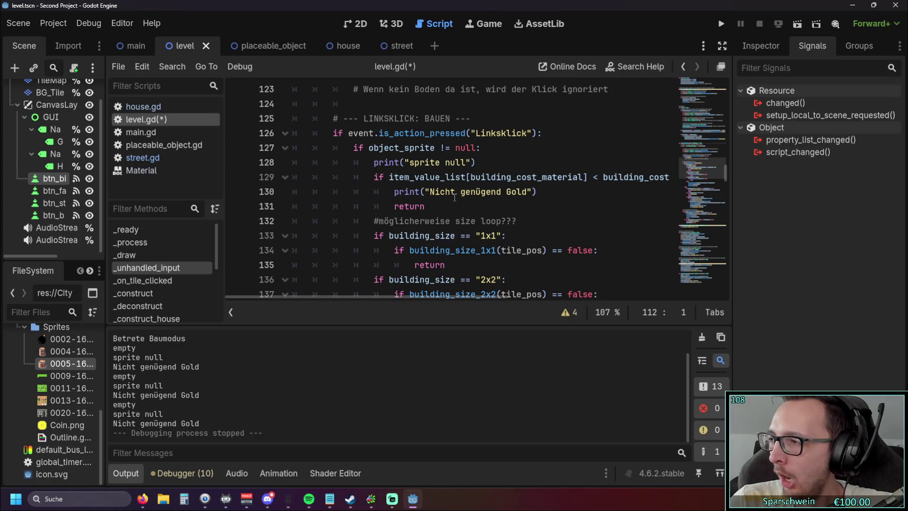
{"action": "scroll", "coordinate": [448, 196], "scroll_direction": "down", "scroll_amount": 1}
{"action": "scroll", "coordinate": [448, 195], "scroll_direction": "up", "scroll_amount": 1}
- Delete the print("sprite null") line from the left-click build code
{"action": "left_click_drag", "start_coordinate": [475, 163], "coordinate": [245, 157]}
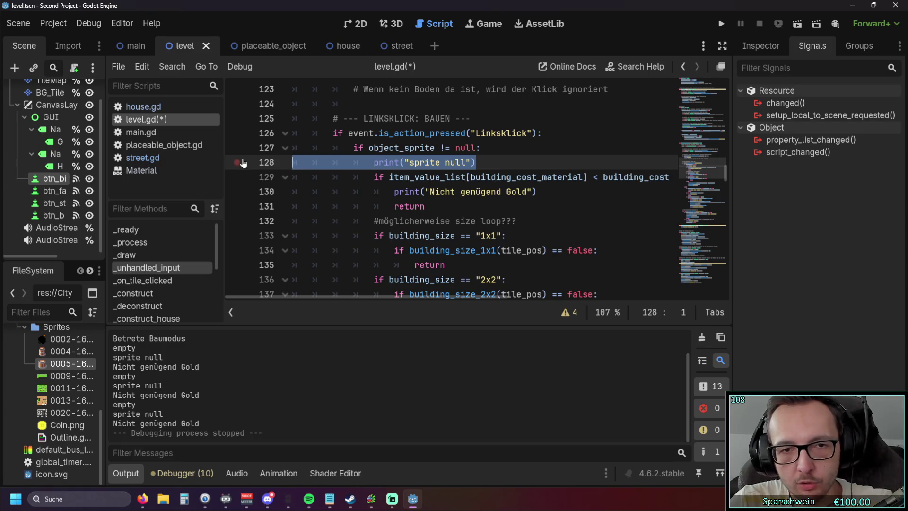
{"action": "key", "text": "BackSpace"}
{"action": "key", "text": "BackSpace"}
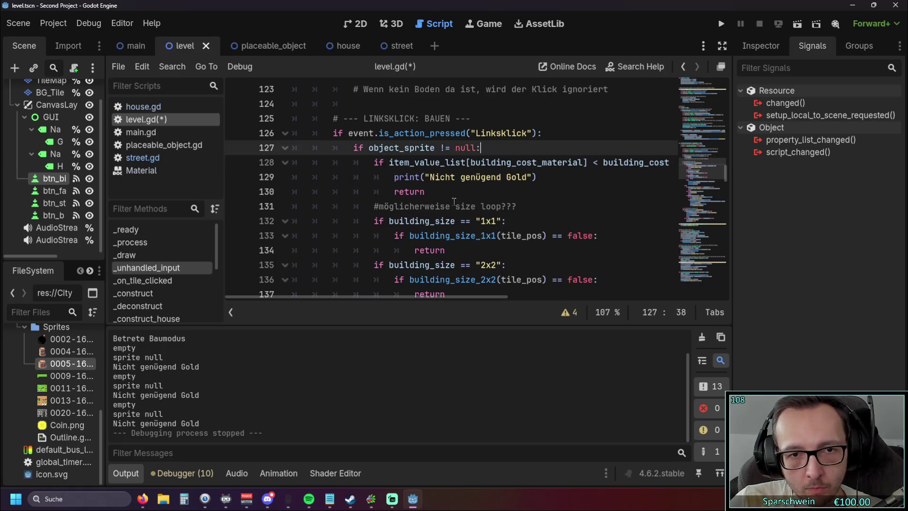
{"action": "scroll", "coordinate": [355, 294], "scroll_direction": "right", "scroll_amount": 1}
{"action": "scroll", "coordinate": [406, 222], "scroll_direction": "down", "scroll_amount": 2}
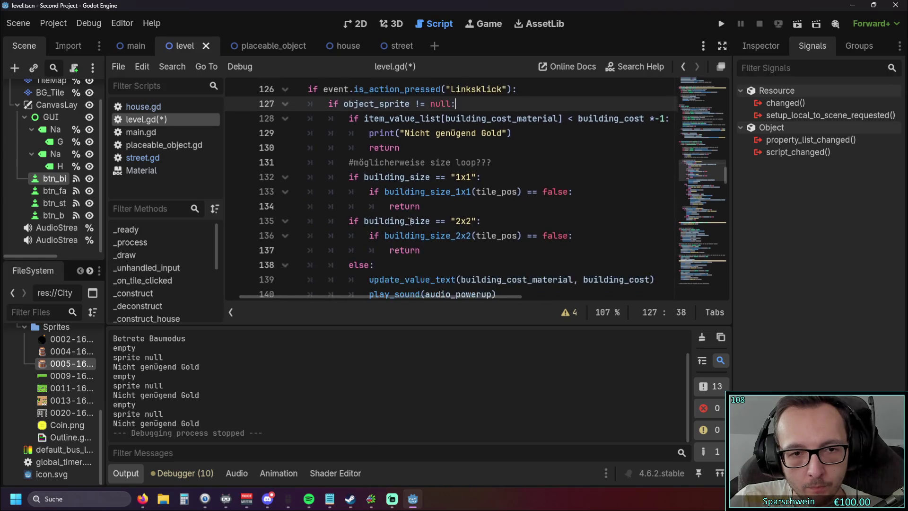
{"action": "scroll", "coordinate": [406, 222], "scroll_direction": "up", "scroll_amount": 1}
{"action": "scroll", "coordinate": [407, 222], "scroll_direction": "down", "scroll_amount": 1}
{"action": "scroll", "coordinate": [406, 222], "scroll_direction": "up", "scroll_amount": 1}
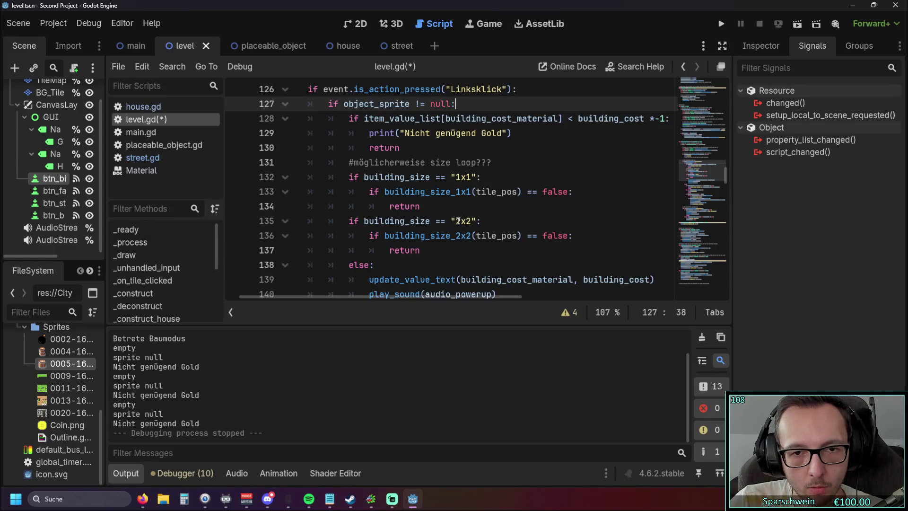
{"action": "mouse_move", "coordinate": [726, 178]}
{"action": "left_mouse_down"}
{"action": "mouse_move", "coordinate": [725, 293]}
{"action": "mouse_move", "coordinate": [731, 263]}
{"action": "left_mouse_up"}
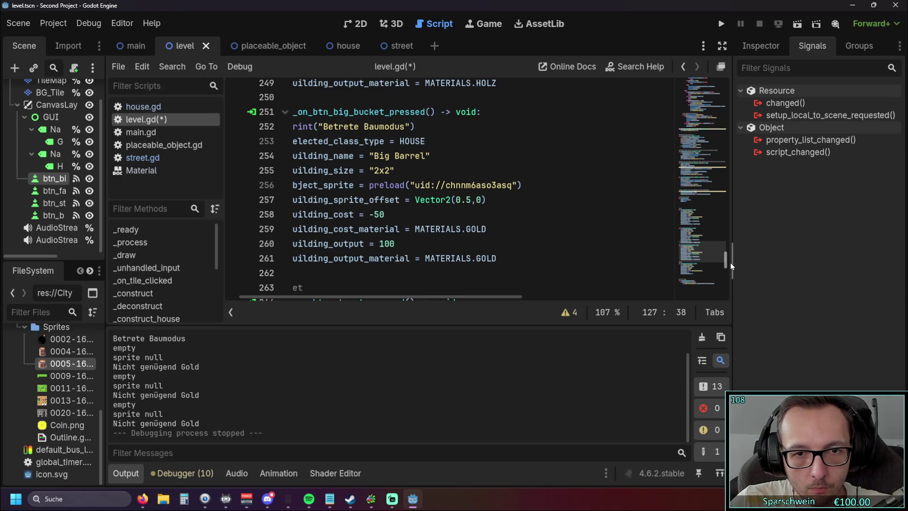
{"action": "mouse_move", "coordinate": [730, 263]}
{"action": "left_mouse_down"}
{"action": "mouse_move", "coordinate": [727, 124]}
{"action": "mouse_move", "coordinate": [726, 169]}
{"action": "left_mouse_up"}
{"action": "scroll", "coordinate": [530, 197], "scroll_direction": "down", "scroll_amount": 5}
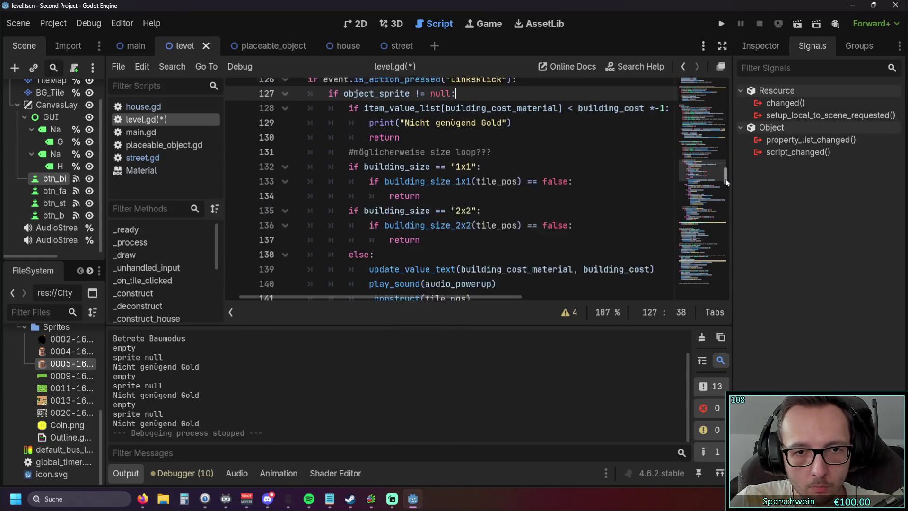
- Add print("2x2") under the 2x2 check and test-run it with a grid click
{"action": "left_click", "coordinate": [484, 201]}
{"action": "key", "text": "Return"}
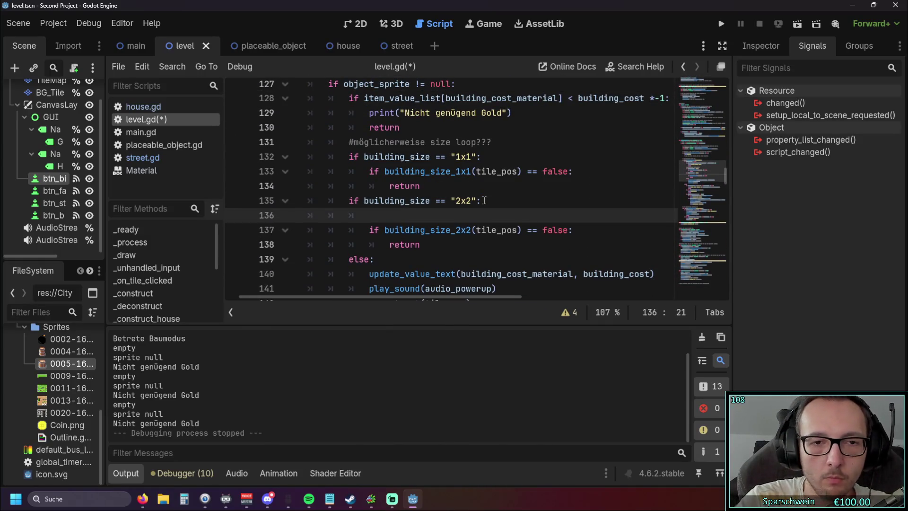
{"action": "type", "text": "print(\"Linksklick\")"}
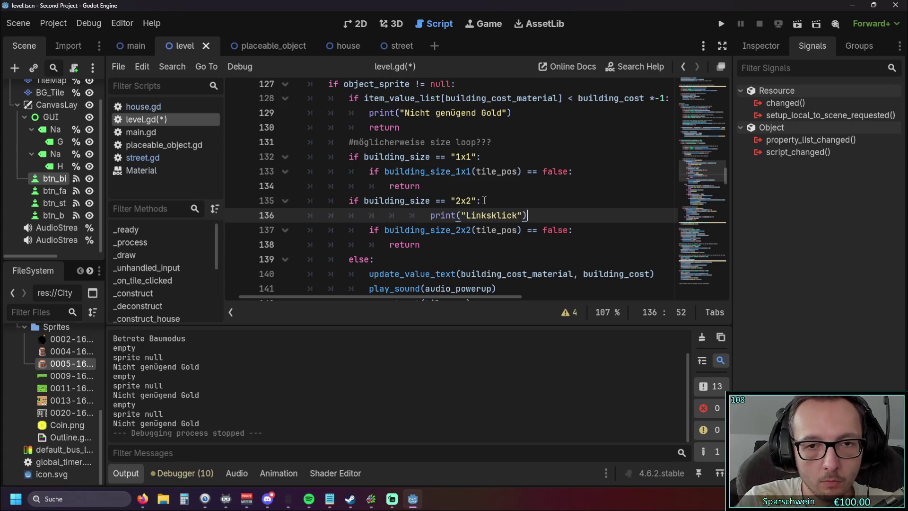
{"action": "left_click", "coordinate": [430, 215]}
{"action": "key", "text": "BackSpace"}
{"action": "key", "text": "BackSpace"}
{"action": "key", "text": "BackSpace"}
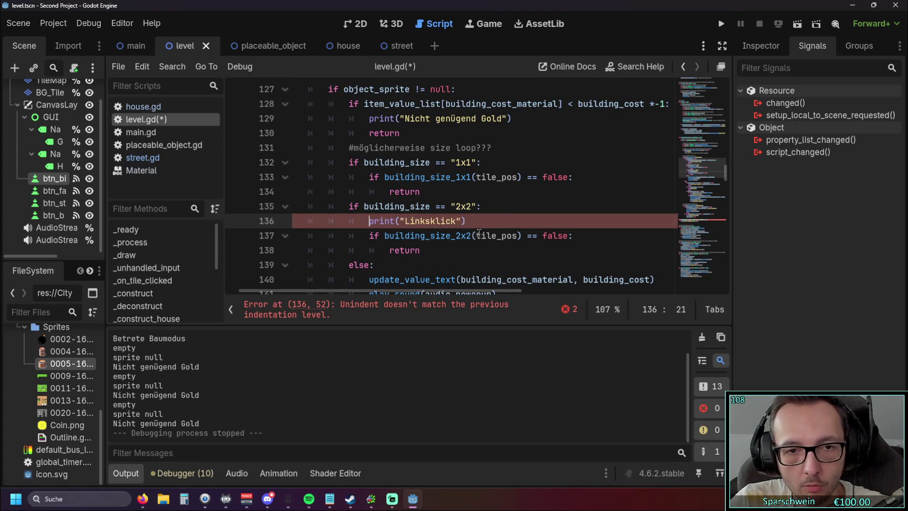
{"action": "left_click_drag", "start_coordinate": [405, 221], "coordinate": [455, 220]}
{"action": "left_click", "coordinate": [455, 221]}
{"action": "type", "text": "2x2"}
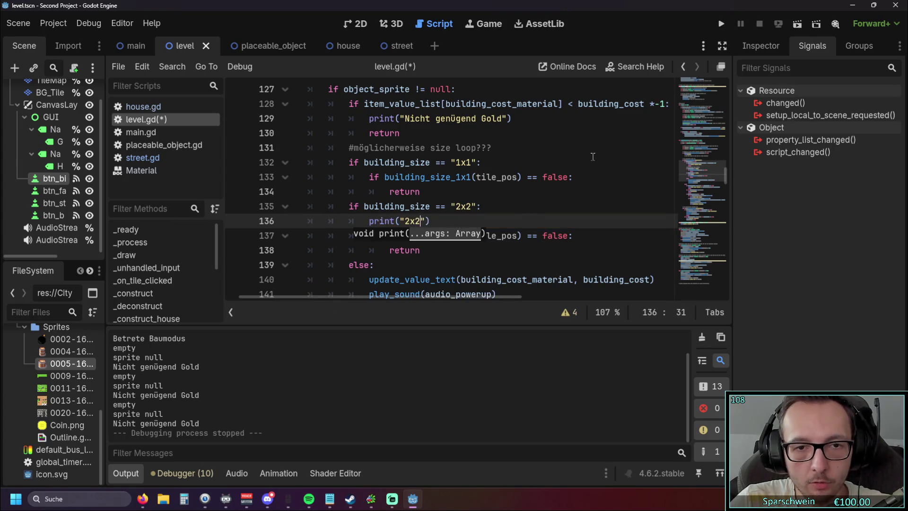
{"action": "left_click", "coordinate": [721, 23]}
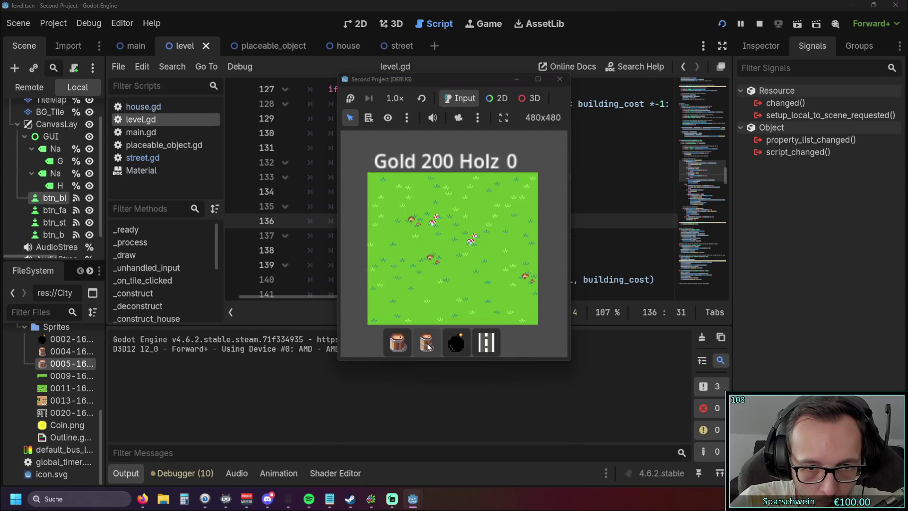
{"action": "left_click", "coordinate": [413, 250]}
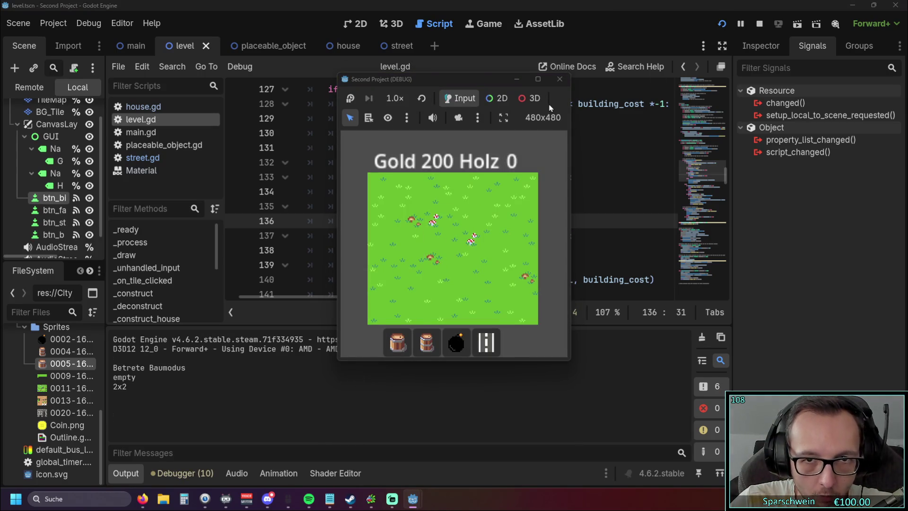
{"action": "left_click", "coordinate": [559, 79]}
- Delete the temporary print("2x2") line from the 2x2 branch
{"action": "scroll", "coordinate": [453, 226], "scroll_direction": "down", "scroll_amount": 1}
{"action": "key", "text": "Down"}
{"action": "key", "text": "Down"}
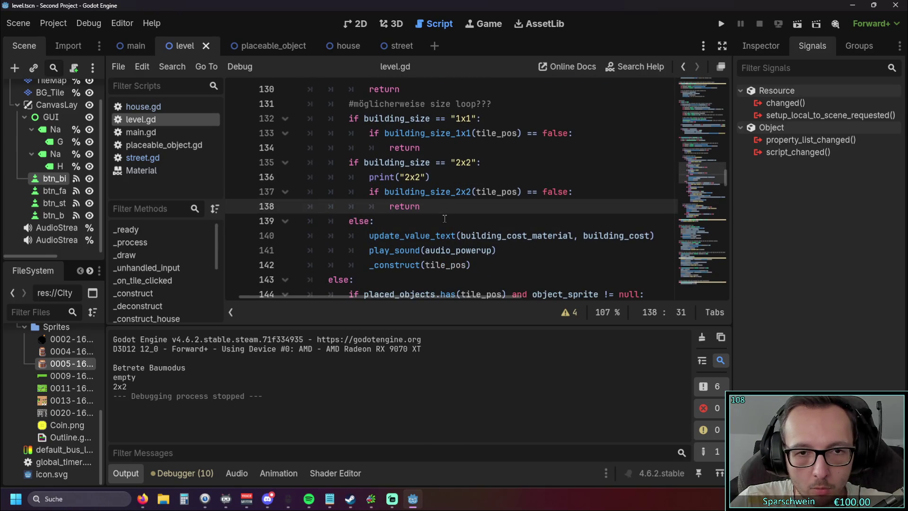
{"action": "triple_click", "coordinate": [435, 175]}
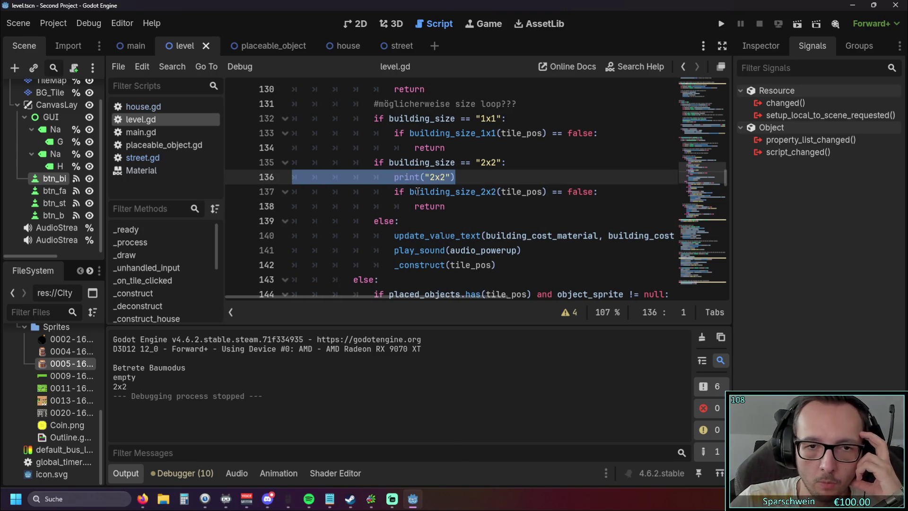
{"action": "key", "text": "BackSpace"}
{"action": "key", "text": "BackSpace"}
{"action": "scroll", "coordinate": [417, 189], "scroll_direction": "up", "scroll_amount": 1}
{"action": "scroll", "coordinate": [416, 189], "scroll_direction": "down", "scroll_amount": 1}
{"action": "left_click", "coordinate": [456, 191]}
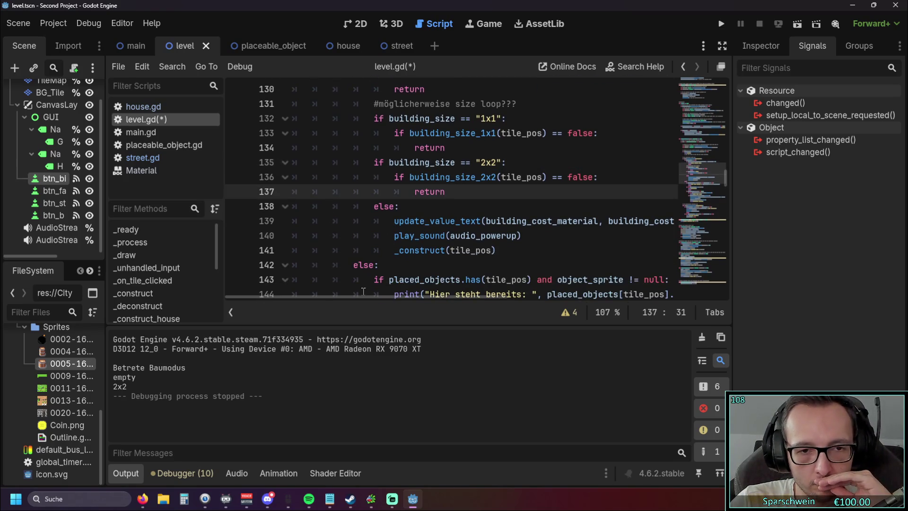
{"action": "left_click_drag", "start_coordinate": [363, 296], "coordinate": [373, 297]}
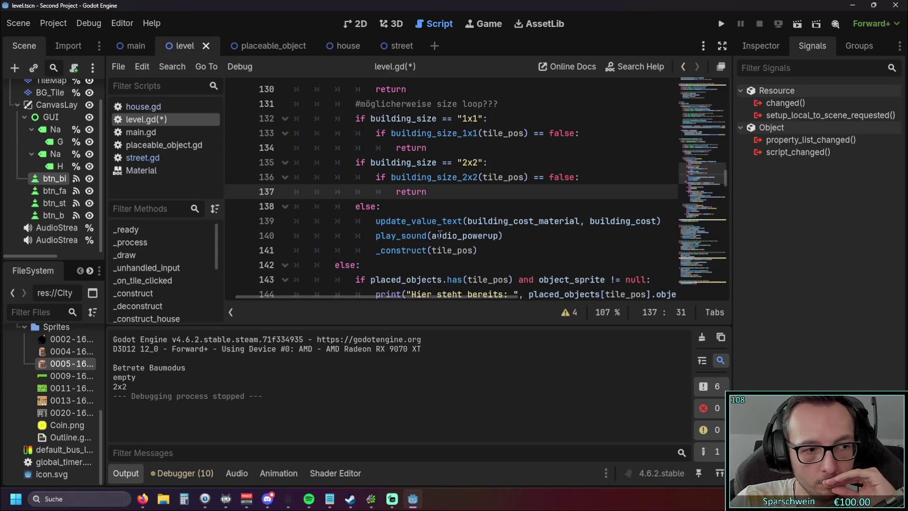
{"action": "mouse_move", "coordinate": [447, 231]}
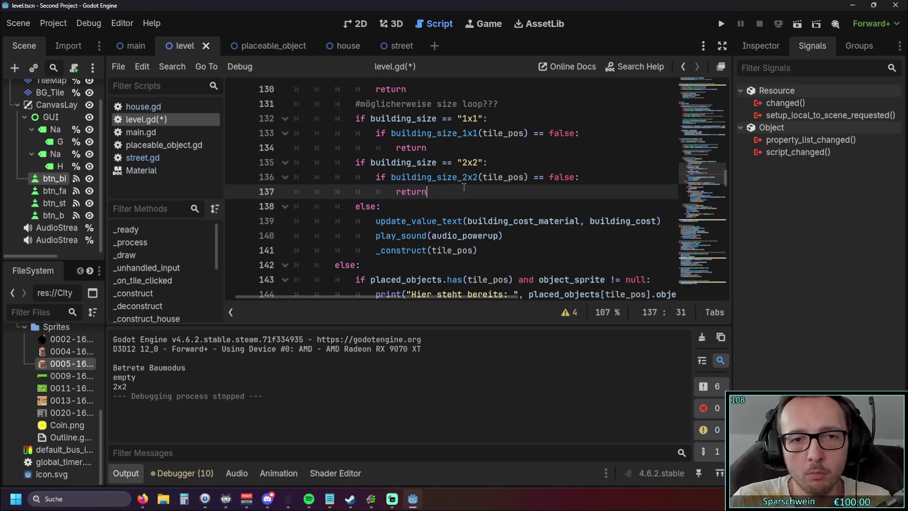
- Inspect the building_size_2x2(tile_pos) check on line 136 and its return on line 137
{"action": "scroll", "coordinate": [464, 203], "scroll_direction": "up", "scroll_amount": 1}
{"action": "scroll", "coordinate": [450, 207], "scroll_direction": "down", "scroll_amount": 1}
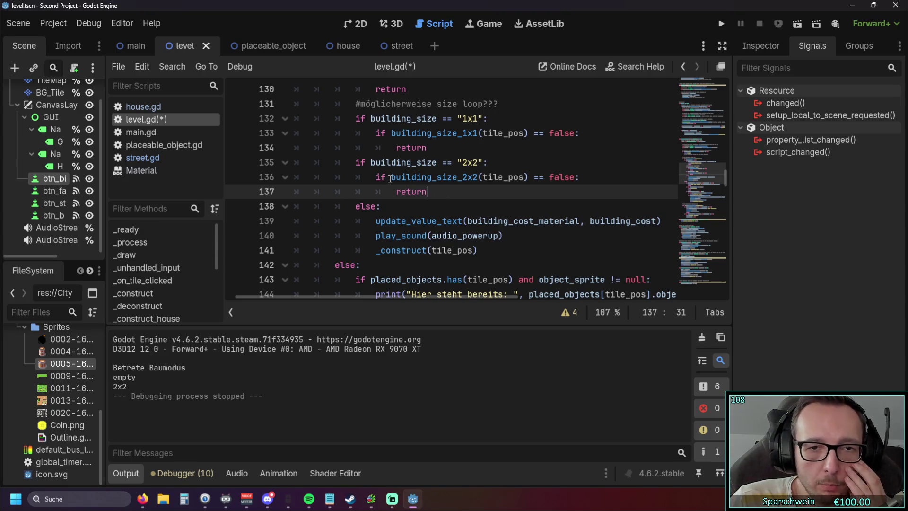
{"action": "scroll", "coordinate": [386, 191], "scroll_direction": "up", "scroll_amount": 1}
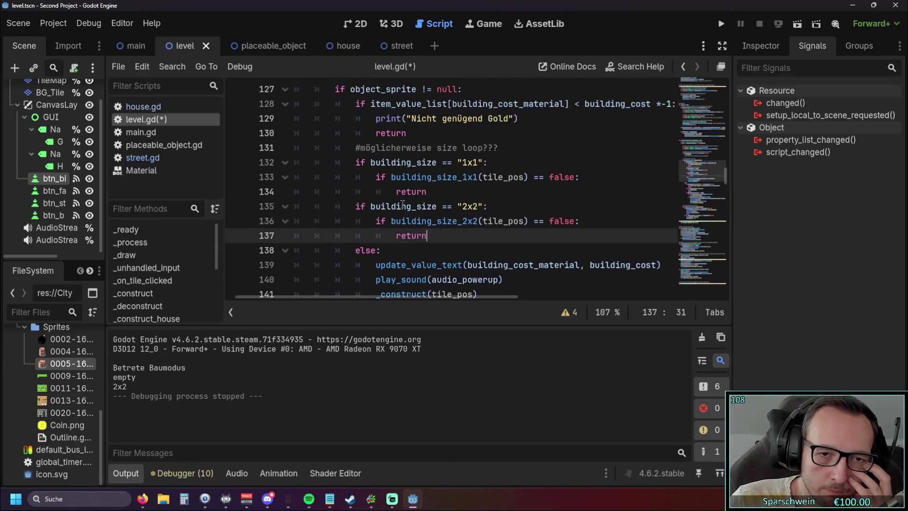
{"action": "left_click", "coordinate": [391, 221]}
{"action": "left_click_drag", "start_coordinate": [391, 221], "coordinate": [529, 221]}
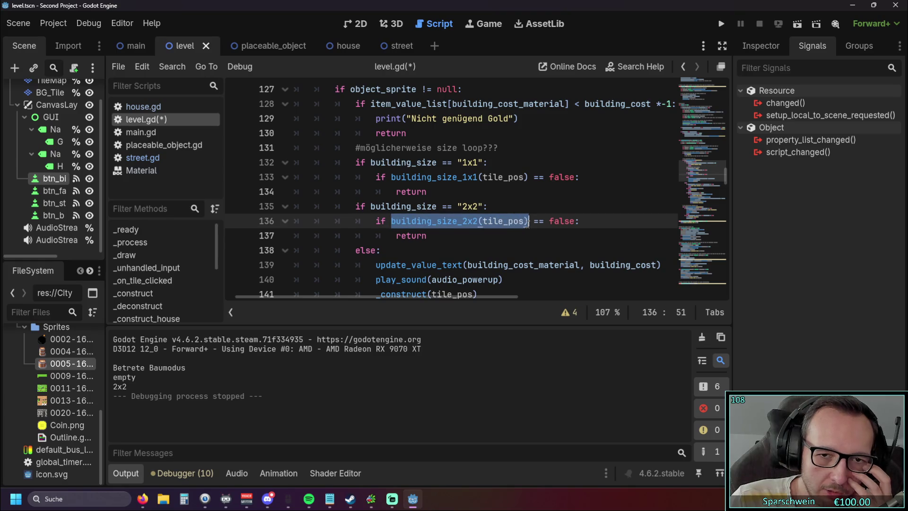
{"action": "left_click", "coordinate": [505, 239]}
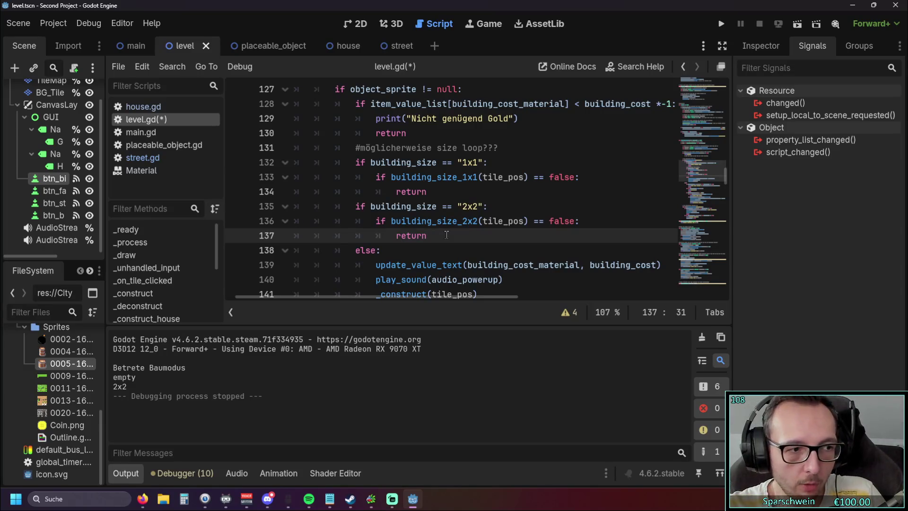
- Change line 137 to 'return true' and run the project, which reports a void-function return error
{"action": "scroll", "coordinate": [487, 227], "scroll_direction": "down", "scroll_amount": 15}
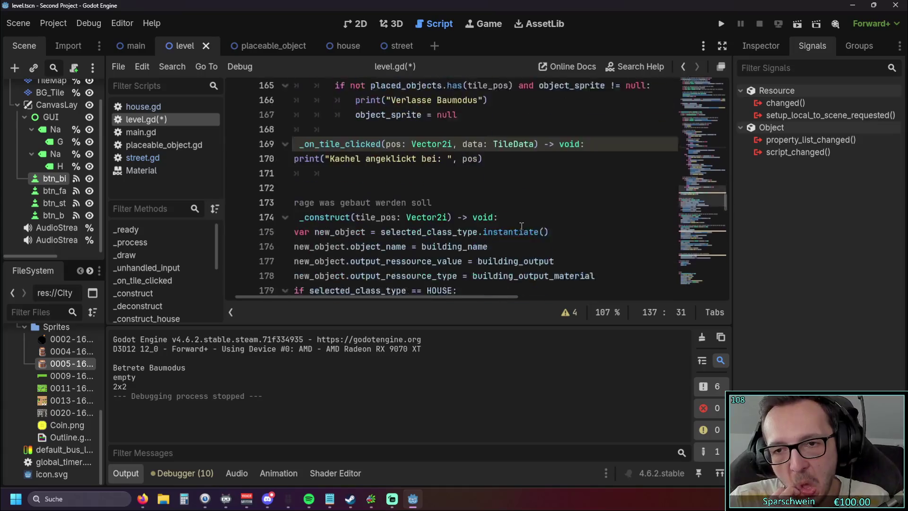
{"action": "scroll", "coordinate": [531, 220], "scroll_direction": "down", "scroll_amount": 4}
{"action": "scroll", "coordinate": [531, 220], "scroll_direction": "up", "scroll_amount": 12}
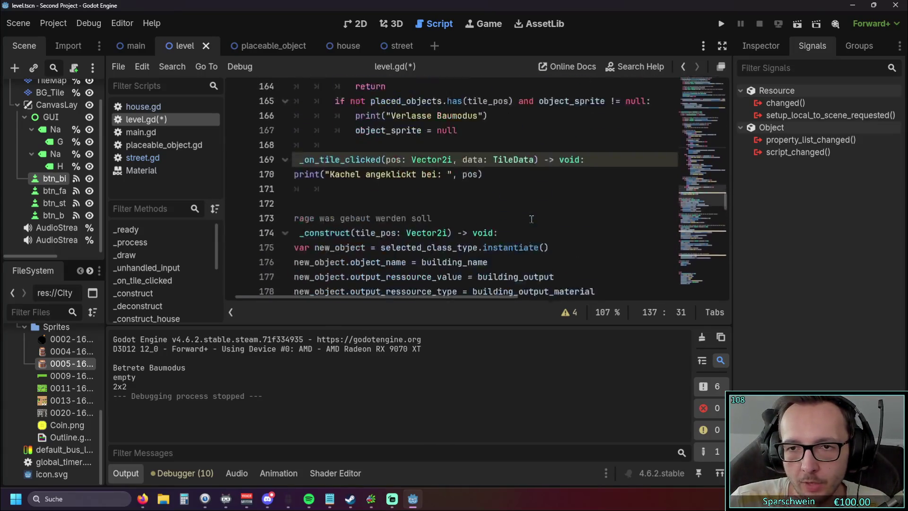
{"action": "scroll", "coordinate": [531, 219], "scroll_direction": "down", "scroll_amount": 2}
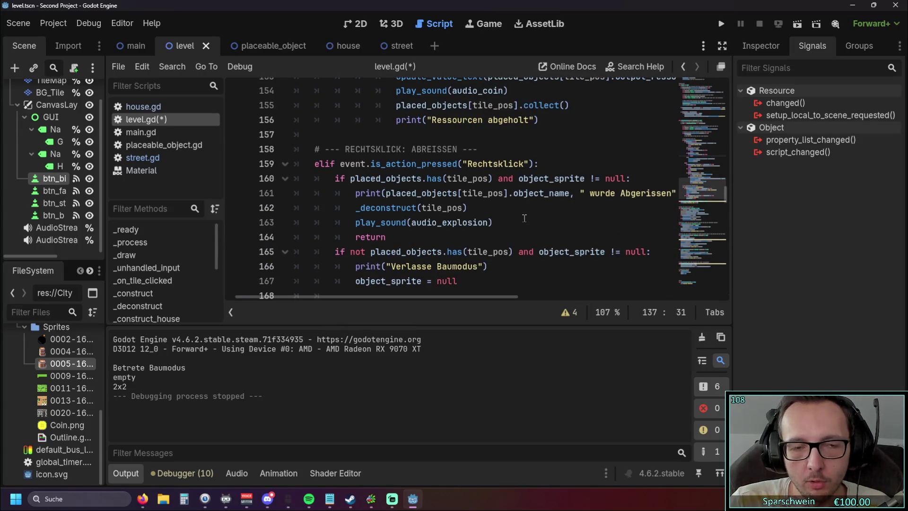
{"action": "scroll", "coordinate": [525, 217], "scroll_direction": "up", "scroll_amount": 4}
{"action": "scroll", "coordinate": [520, 216], "scroll_direction": "up", "scroll_amount": 3}
{"action": "scroll", "coordinate": [492, 216], "scroll_direction": "down", "scroll_amount": 2}
{"action": "scroll", "coordinate": [477, 215], "scroll_direction": "up", "scroll_amount": 2}
{"action": "scroll", "coordinate": [478, 215], "scroll_direction": "up", "scroll_amount": 1}
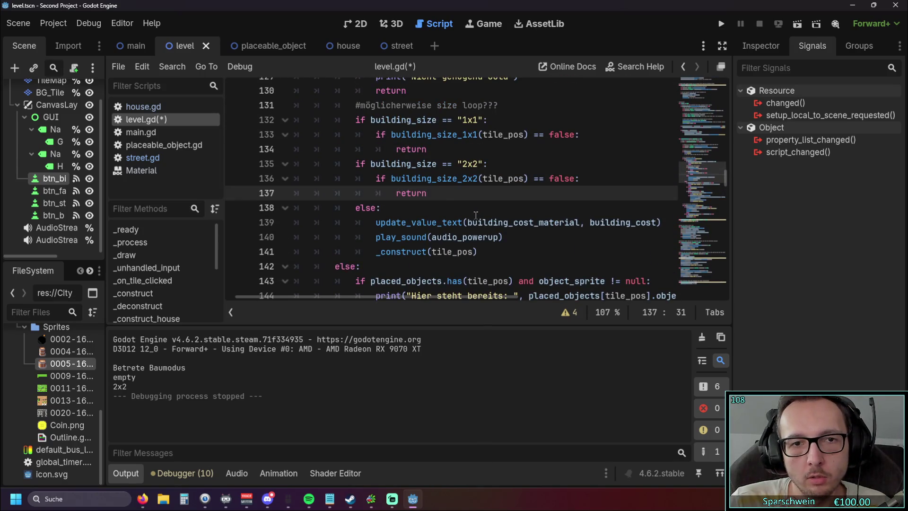
{"action": "scroll", "coordinate": [476, 213], "scroll_direction": "up", "scroll_amount": 1}
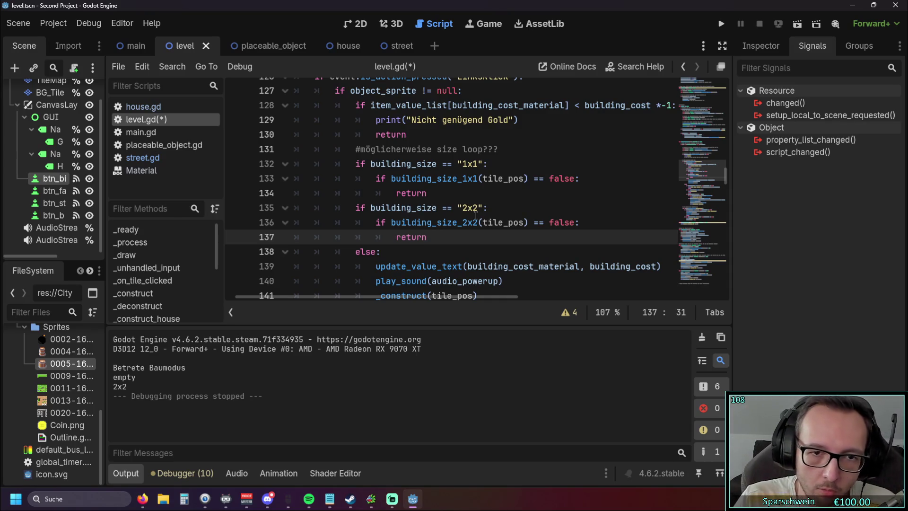
{"action": "type", "text": "true"}
{"action": "key", "text": "BackSpace"}
{"action": "key", "text": "BackSpace"}
{"action": "key", "text": "BackSpace"}
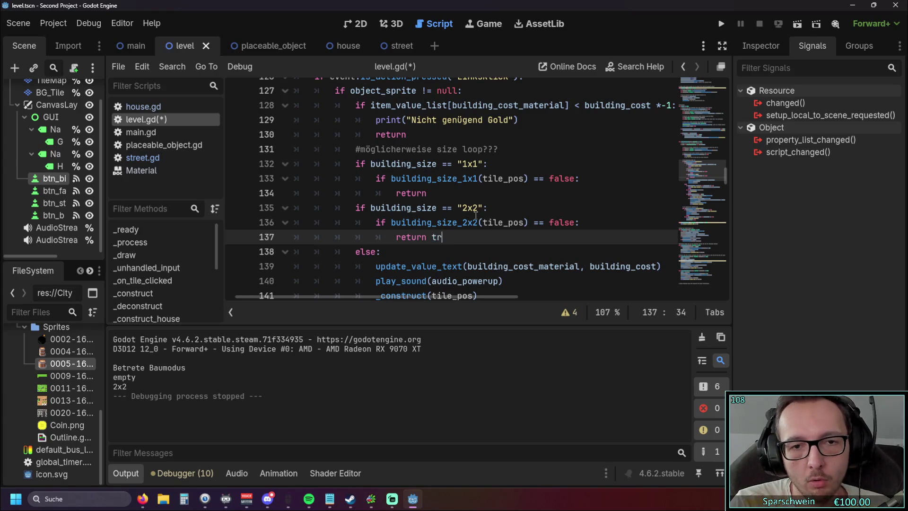
{"action": "type", "text": "true"}
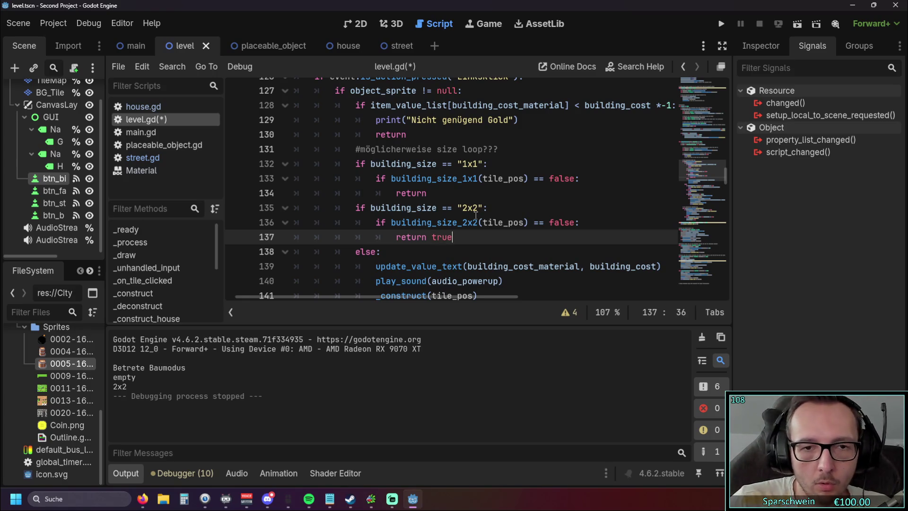
{"action": "left_click", "coordinate": [722, 25]}
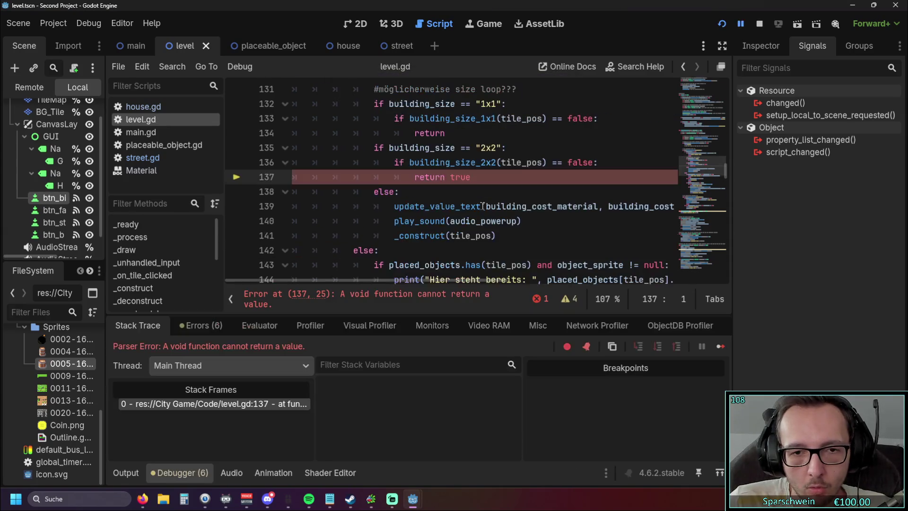
- Change the early exit under the 2x2 check to 'return false' and run the game
{"action": "scroll", "coordinate": [466, 231], "scroll_direction": "up", "scroll_amount": 1}
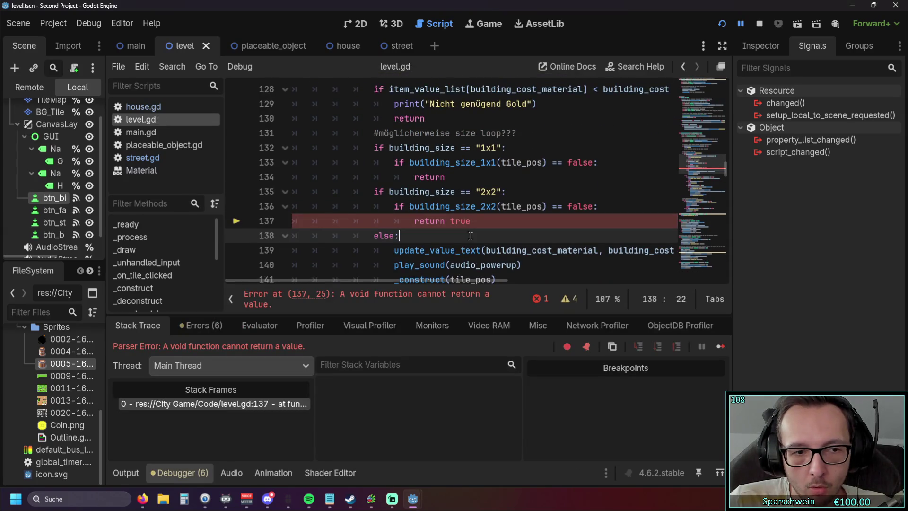
{"action": "double_click", "coordinate": [468, 226]}
{"action": "type", "text": "fals"}
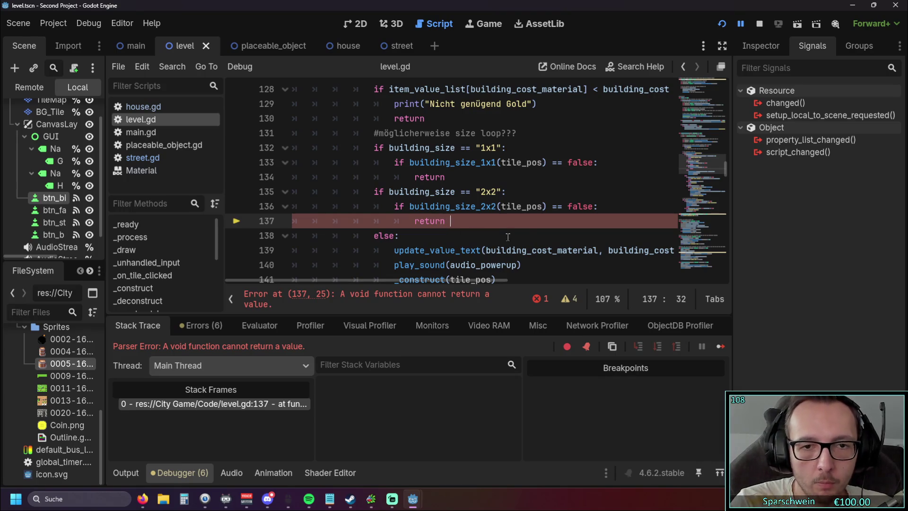
{"action": "type", "text": "e"}
{"action": "left_click", "coordinate": [508, 236]}
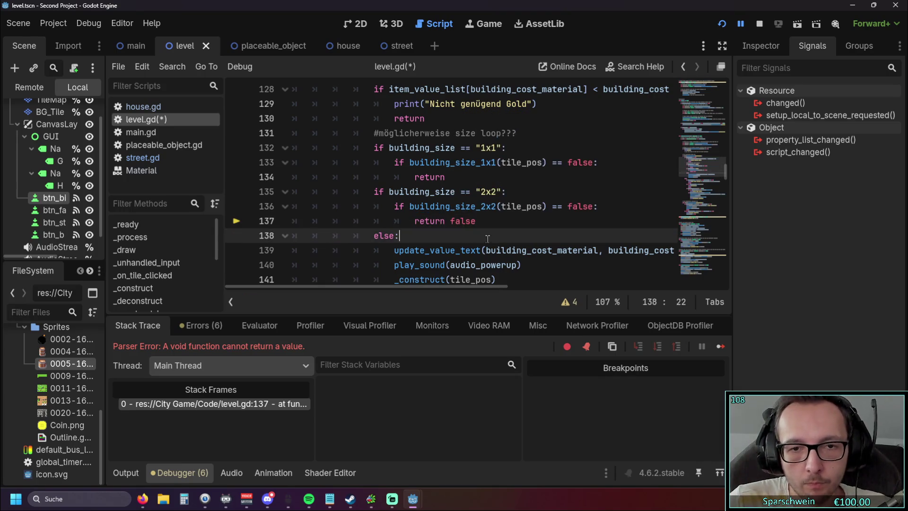
{"action": "left_click", "coordinate": [718, 26]}
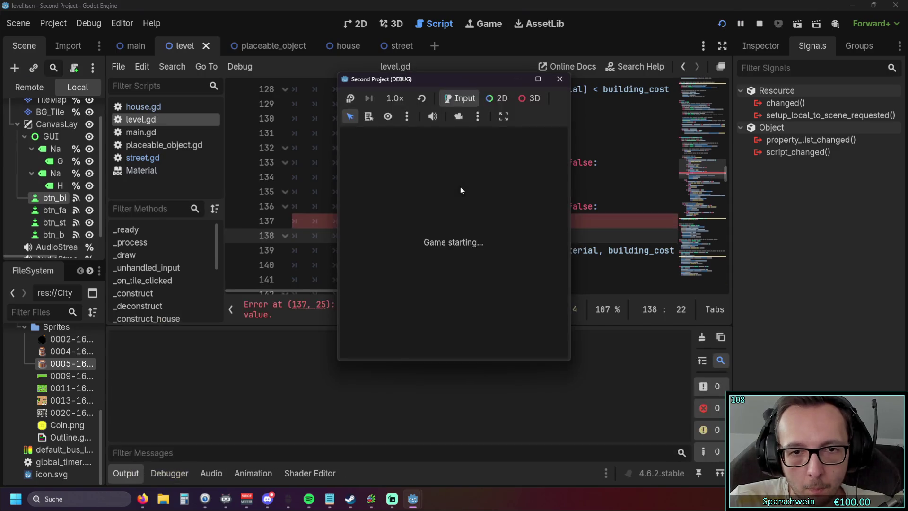
- Delete the return line under the 2x2 check and relaunch the game with F5
{"action": "left_click", "coordinate": [477, 177]}
{"action": "key", "text": "BackSpace"}
{"action": "key", "text": "BackSpace"}
{"action": "key", "text": "BackSpace"}
{"action": "scroll", "coordinate": [454, 213], "scroll_direction": "up", "scroll_amount": 1}
{"action": "left_click_drag", "start_coordinate": [445, 221], "coordinate": [250, 222]}
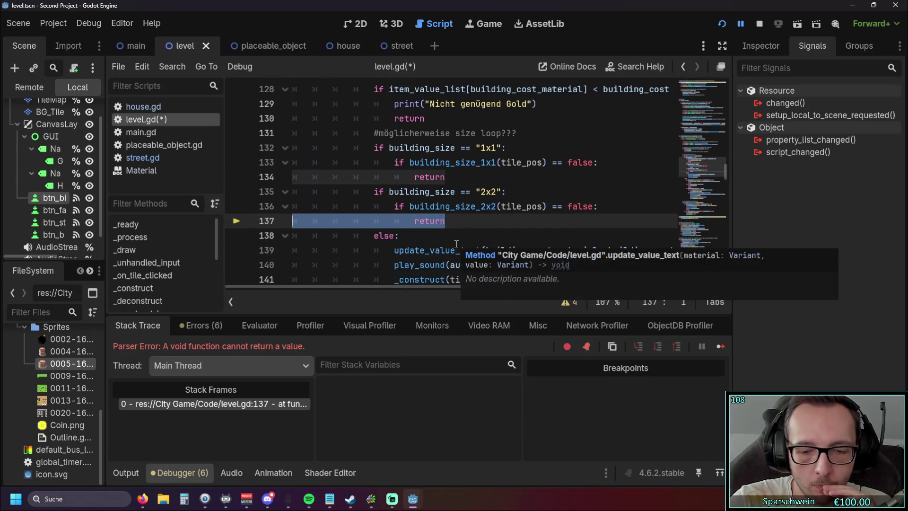
{"action": "key", "text": "BackSpace"}
{"action": "key", "text": "BackSpace"}
{"action": "key", "text": "F5"}
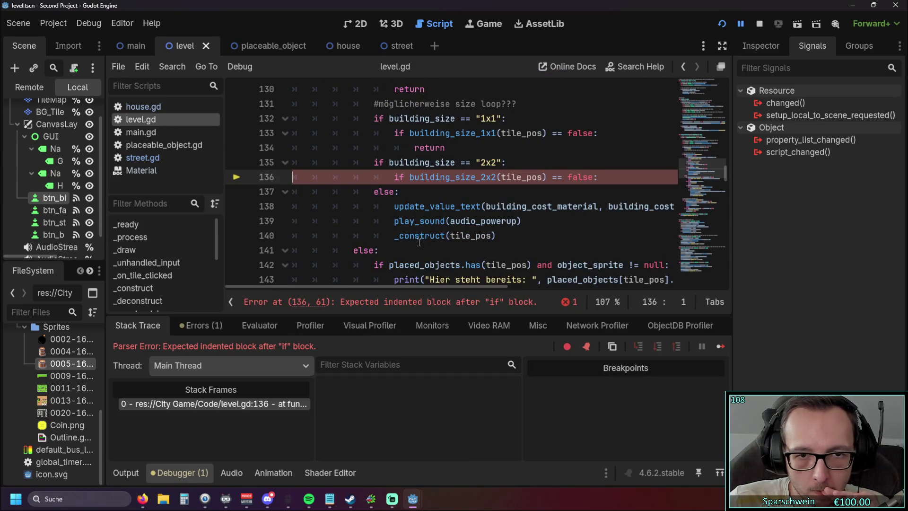
- Add an indented 'pass' under the 2x2 check, test placing on the grass, then close the game
{"action": "scroll", "coordinate": [604, 221], "scroll_direction": "up", "scroll_amount": 1}
{"action": "key", "text": "Return"}
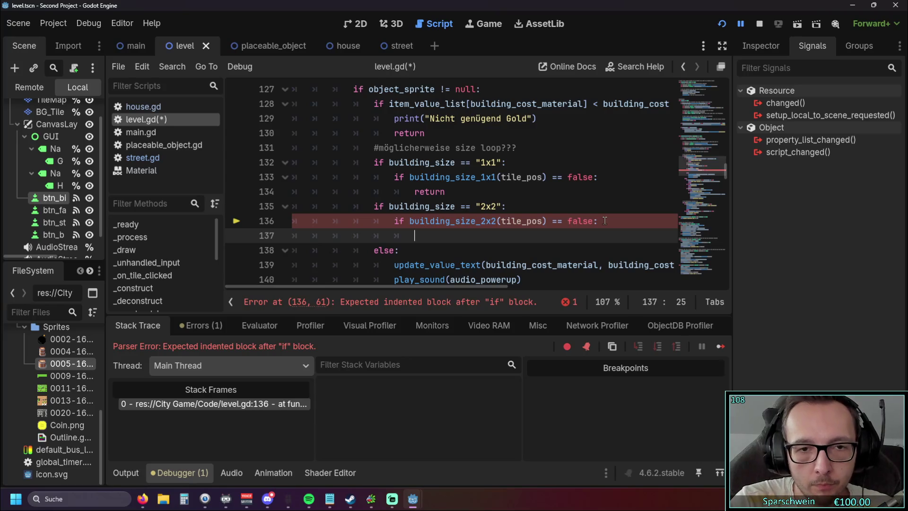
{"action": "type", "text": "pass"}
{"action": "left_click", "coordinate": [602, 206]}
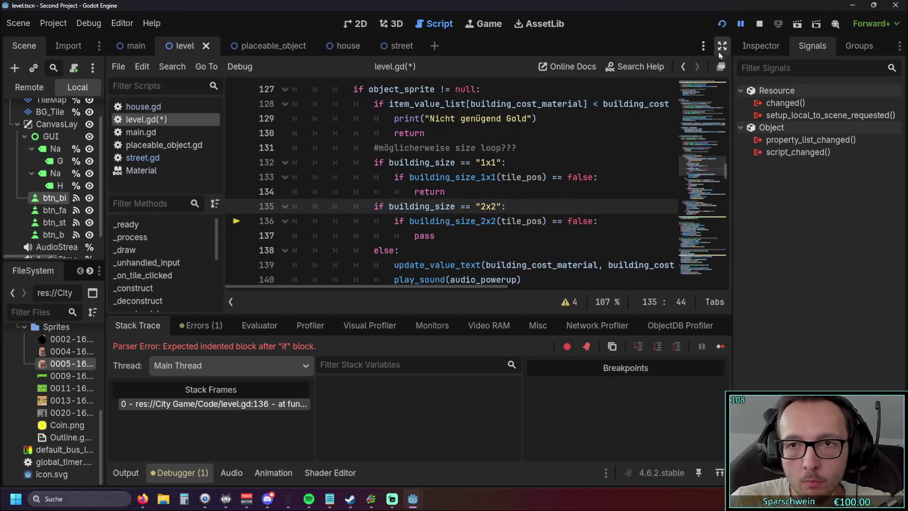
{"action": "left_click", "coordinate": [725, 26]}
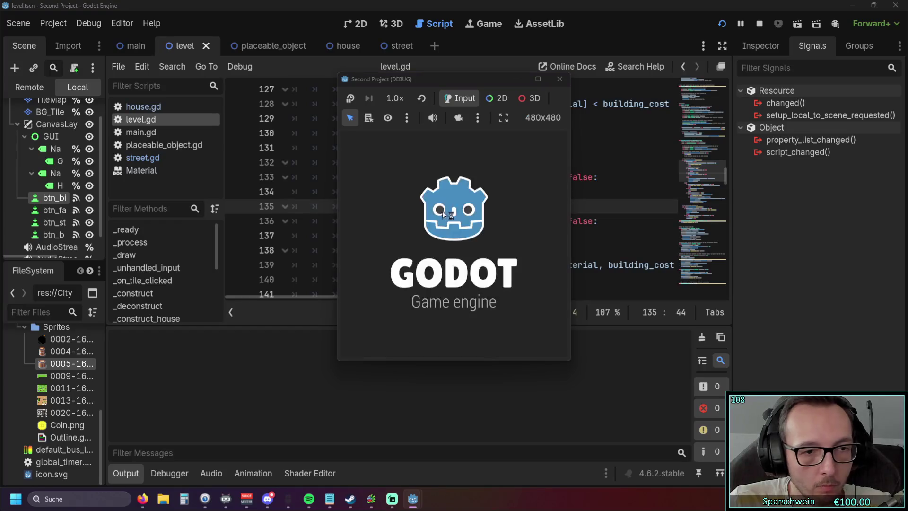
{"action": "left_click", "coordinate": [397, 347]}
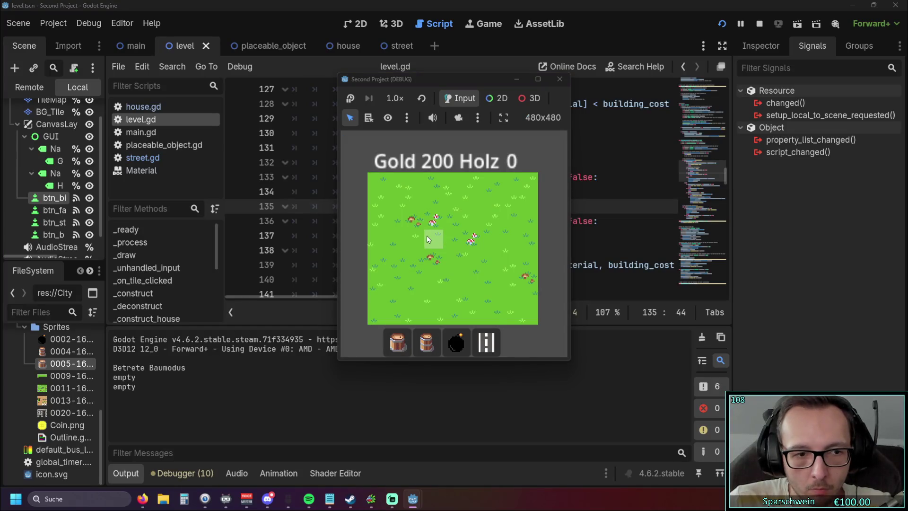
{"action": "left_click", "coordinate": [560, 79]}
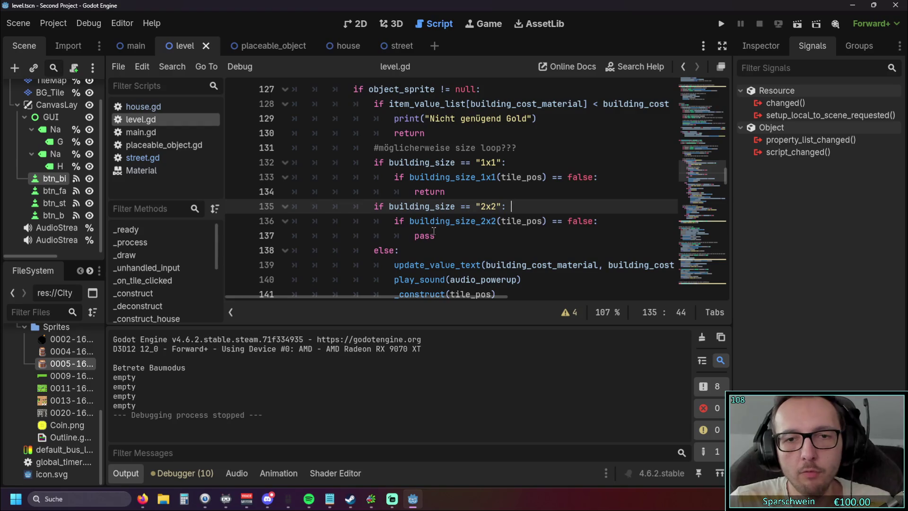
- Replace 'pass' with 'return' on line 137 and delete the 'else:' line
{"action": "double_click", "coordinate": [452, 245]}
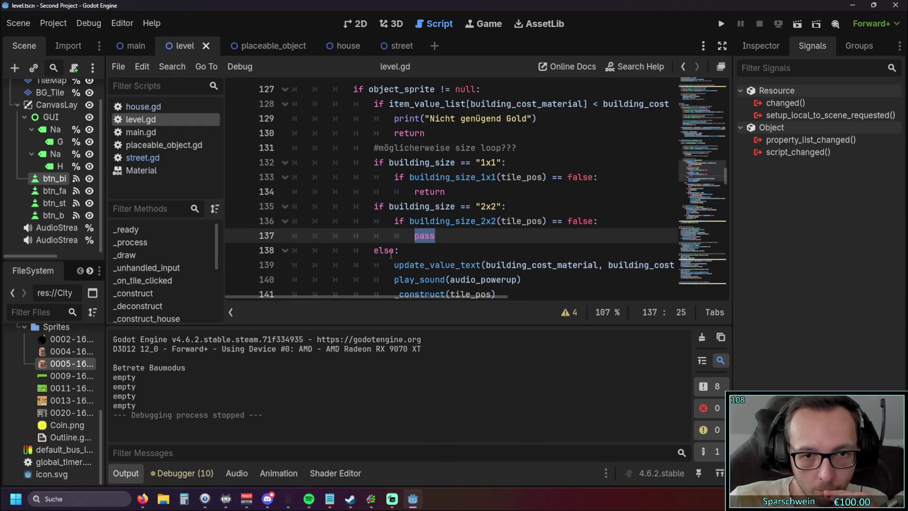
{"action": "type", "text": "return"}
{"action": "triple_click", "coordinate": [408, 253]}
{"action": "key", "text": "BackSpace"}
- Dedent update_value_text, play_sound and _construct so they follow the size checks
{"action": "left_click", "coordinate": [393, 252]}
{"action": "key", "text": "shift+Tab"}
{"action": "key", "text": "Down"}
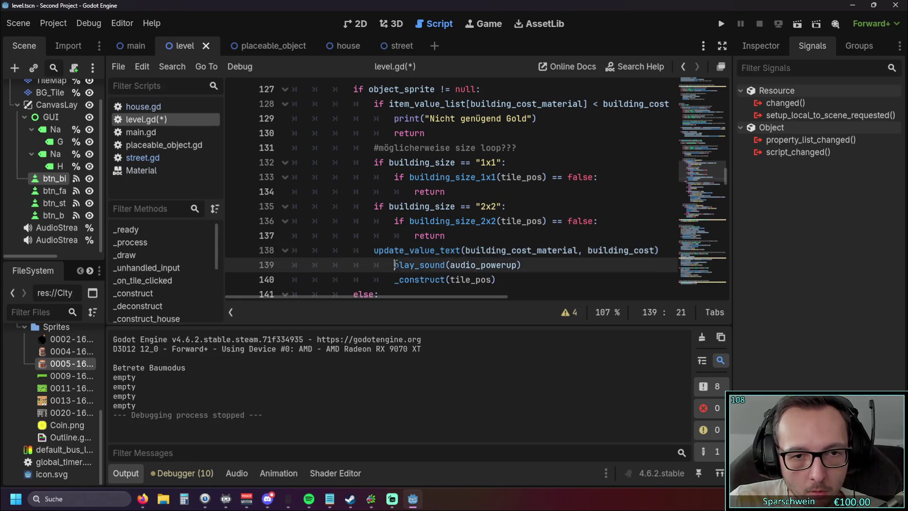
{"action": "key", "text": "shift+Tab"}
{"action": "key", "text": "Down"}
{"action": "key", "text": "shift+Tab"}
{"action": "left_click", "coordinate": [472, 230]}
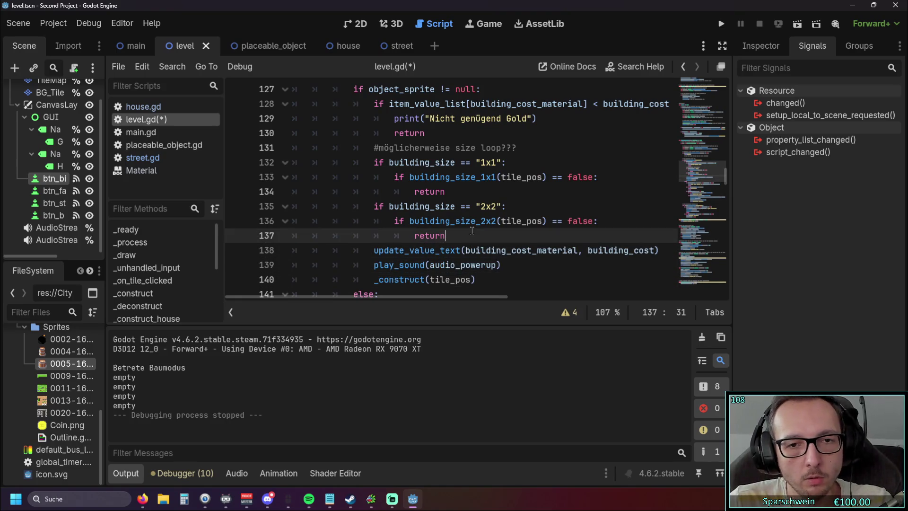
- Run the game and place a small barrel on the grass grid
{"action": "left_click", "coordinate": [721, 24]}
{"action": "left_click", "coordinate": [426, 345]}
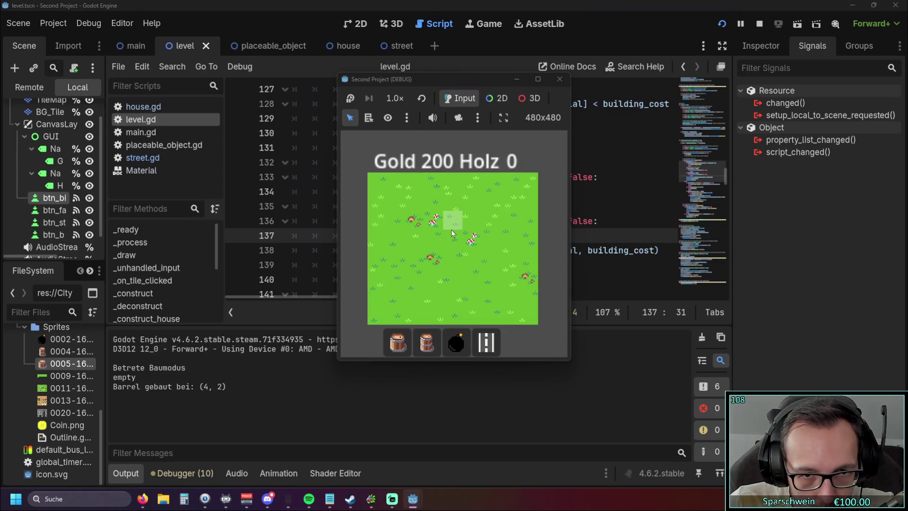
{"action": "left_click", "coordinate": [453, 224]}
{"action": "double_click", "coordinate": [453, 225]}
{"action": "double_click", "coordinate": [453, 224]}
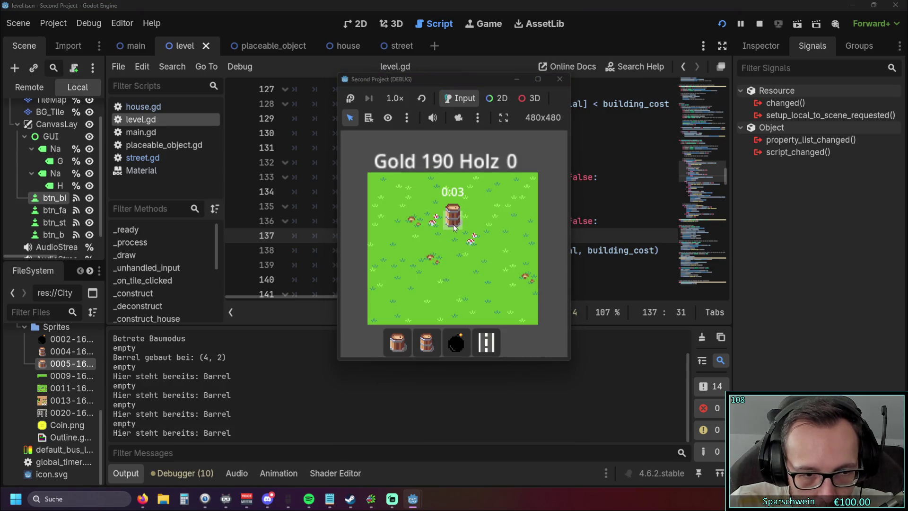
- Place Big Barrels starting at (3, 1) until gold runs short, then close the game
{"action": "left_click", "coordinate": [397, 341]}
{"action": "left_click", "coordinate": [432, 209]}
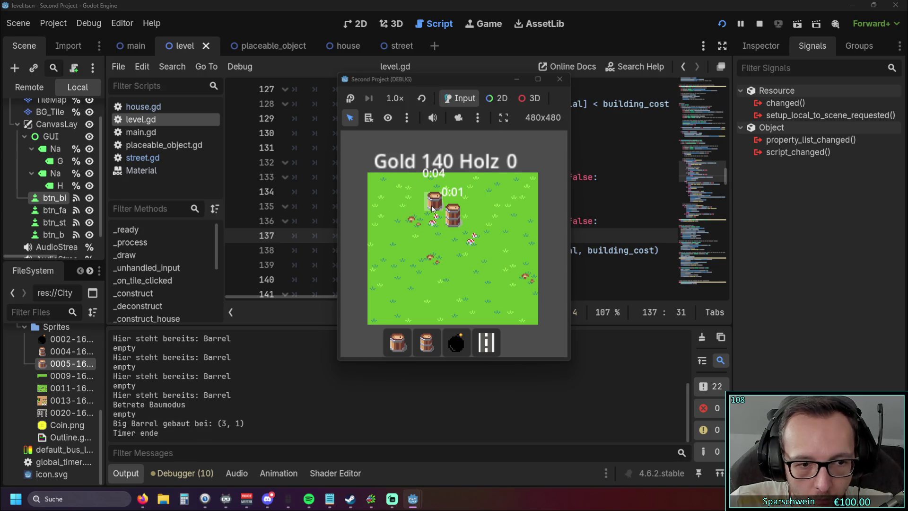
{"action": "left_click", "coordinate": [432, 208]}
{"action": "double_click", "coordinate": [432, 208]}
{"action": "double_click", "coordinate": [432, 208]}
{"action": "double_click", "coordinate": [432, 208]}
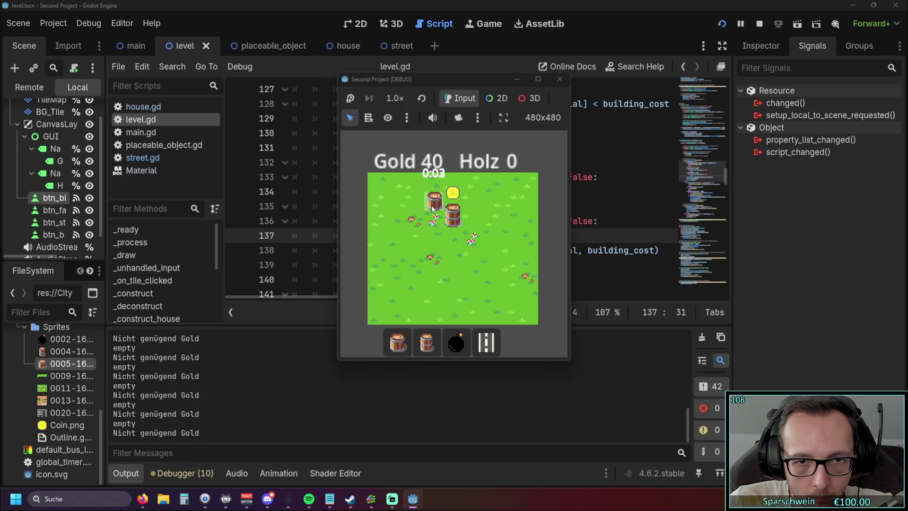
{"action": "left_click", "coordinate": [559, 80]}
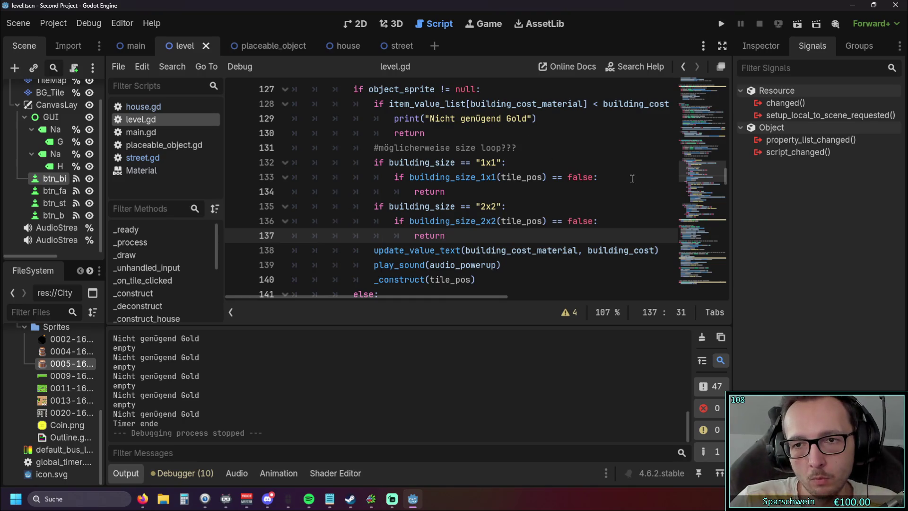
{"action": "left_click", "coordinate": [722, 257]}
- Jump to building_size_1x1 and building_size_2x2 near line 275 and mark the 1x1 'return false'
{"action": "mouse_move", "coordinate": [722, 257]}
{"action": "left_mouse_down"}
{"action": "mouse_move", "coordinate": [724, 290]}
{"action": "mouse_move", "coordinate": [726, 279]}
{"action": "left_mouse_up"}
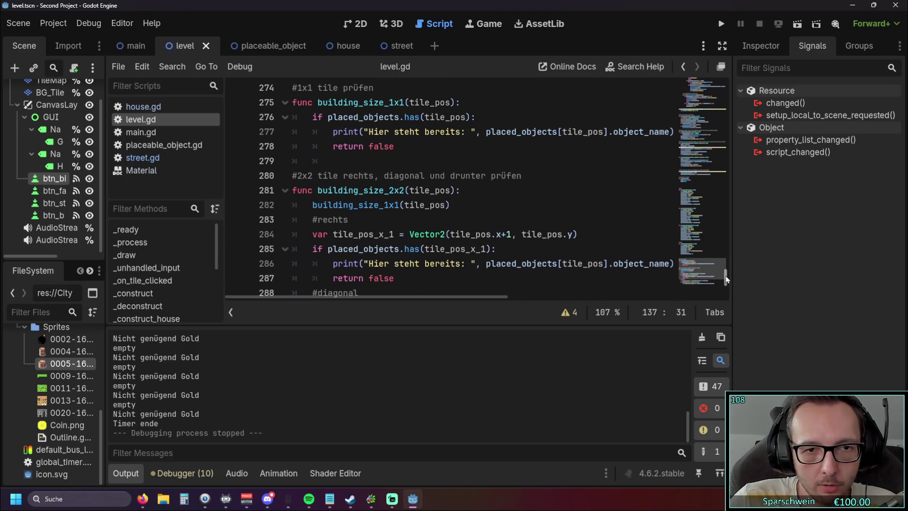
{"action": "left_click", "coordinate": [396, 146]}
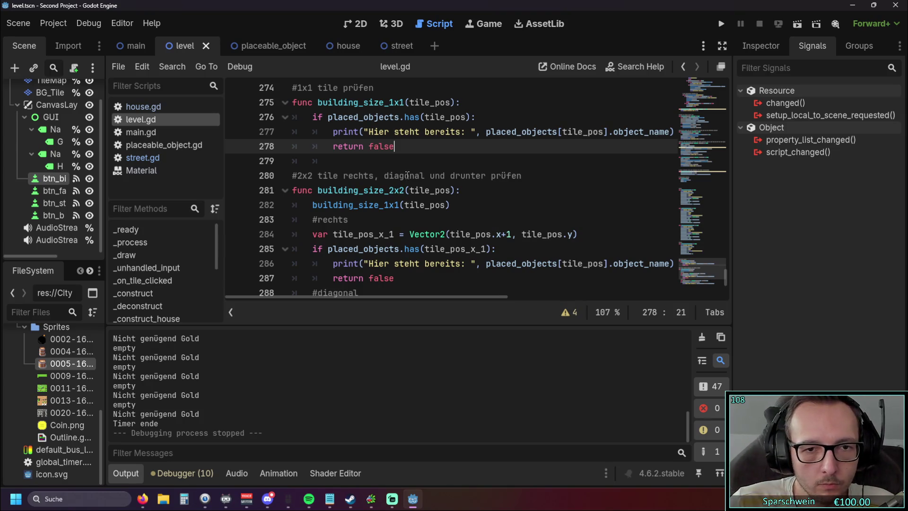
{"action": "mouse_move", "coordinate": [394, 146]}
{"action": "left_mouse_down"}
{"action": "mouse_move", "coordinate": [379, 147]}
{"action": "mouse_move", "coordinate": [389, 146]}
{"action": "left_mouse_up"}
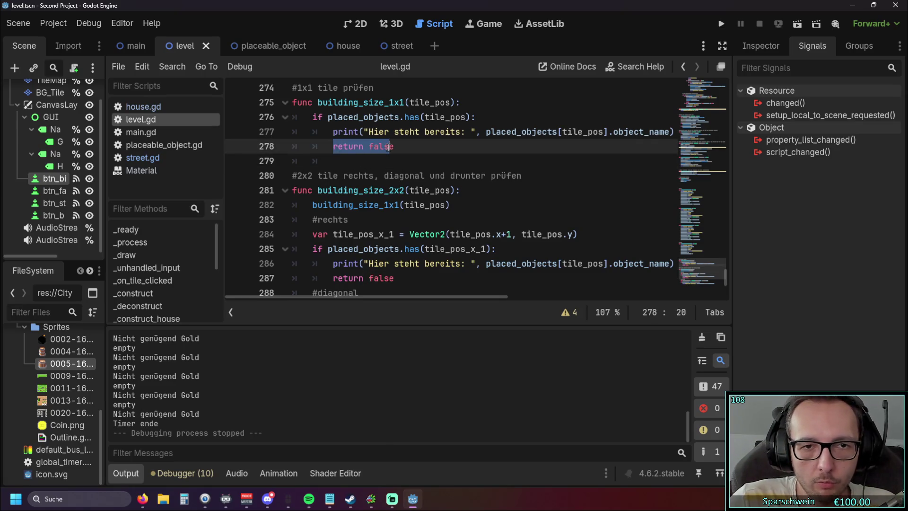
{"action": "left_click", "coordinate": [411, 219]}
{"action": "scroll", "coordinate": [431, 205], "scroll_direction": "down", "scroll_amount": 3}
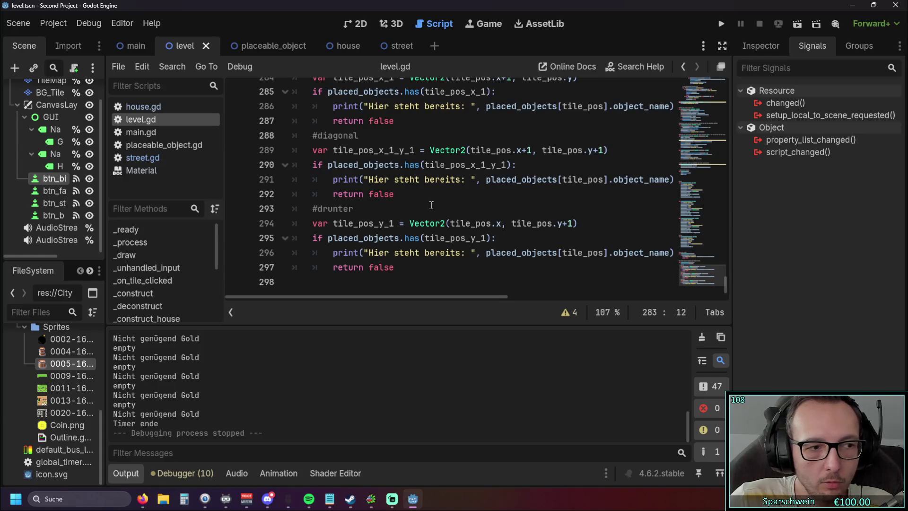
{"action": "scroll", "coordinate": [431, 205], "scroll_direction": "up", "scroll_amount": 1}
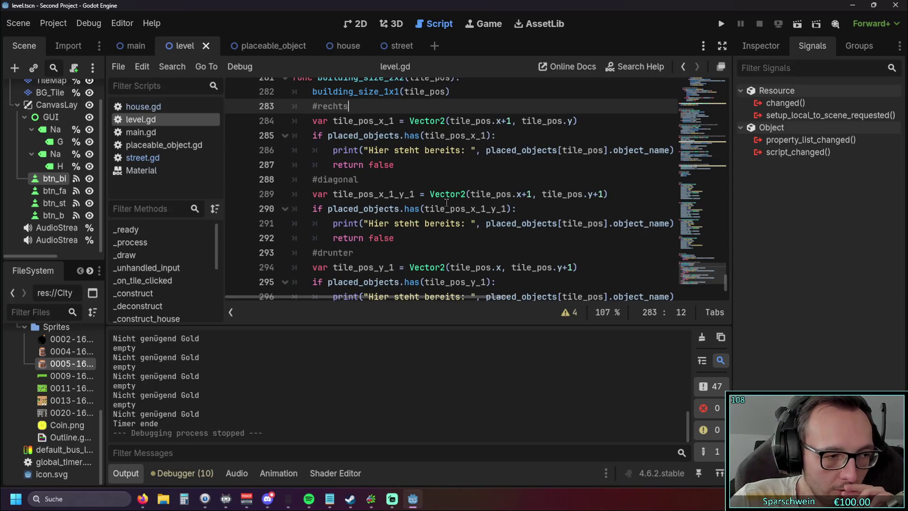
{"action": "scroll", "coordinate": [447, 195], "scroll_direction": "up", "scroll_amount": 1}
{"action": "scroll", "coordinate": [447, 195], "scroll_direction": "down", "scroll_amount": 1}
{"action": "scroll", "coordinate": [447, 195], "scroll_direction": "up", "scroll_amount": 1}
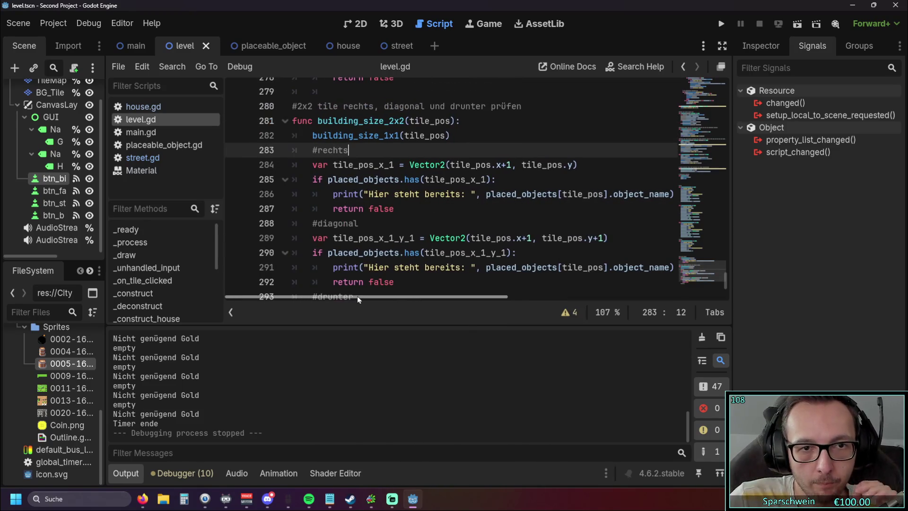
{"action": "scroll", "coordinate": [374, 220], "scroll_direction": "up", "scroll_amount": 2}
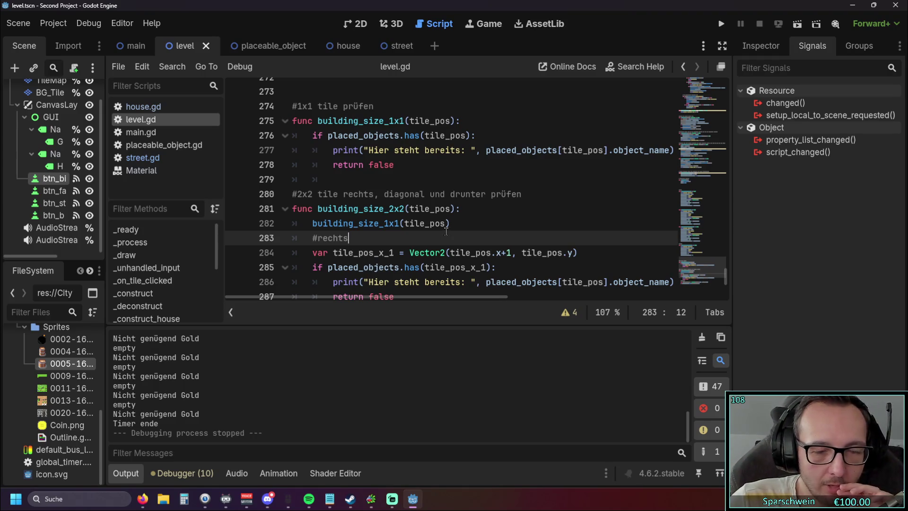
{"action": "scroll", "coordinate": [406, 189], "scroll_direction": "down", "scroll_amount": 2}
{"action": "scroll", "coordinate": [413, 193], "scroll_direction": "up", "scroll_amount": 2}
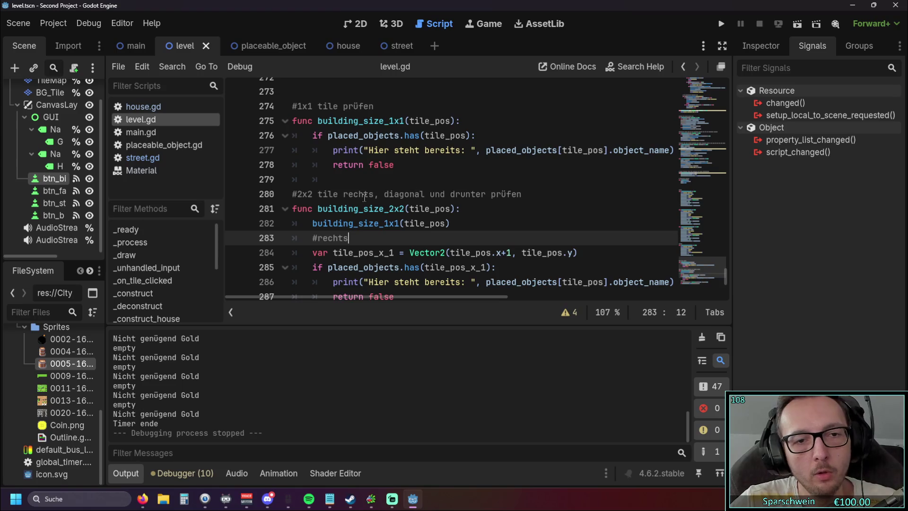
- Turn line 282 into 'if building_size_1x1(tile_pos) == false:' with an indented 'return false' below
{"action": "left_click", "coordinate": [313, 223]}
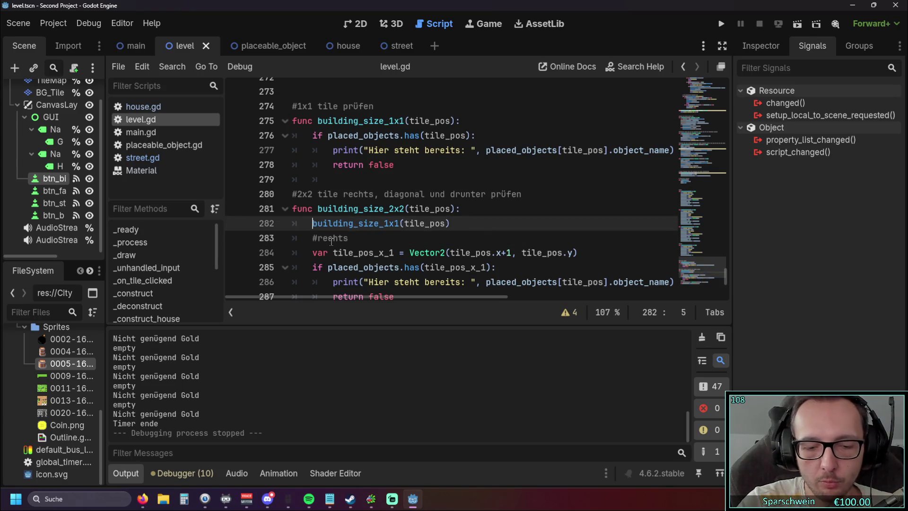
{"action": "type", "text": "if"}
{"action": "left_click", "coordinate": [480, 223]}
{"action": "type", "text": "== false"}
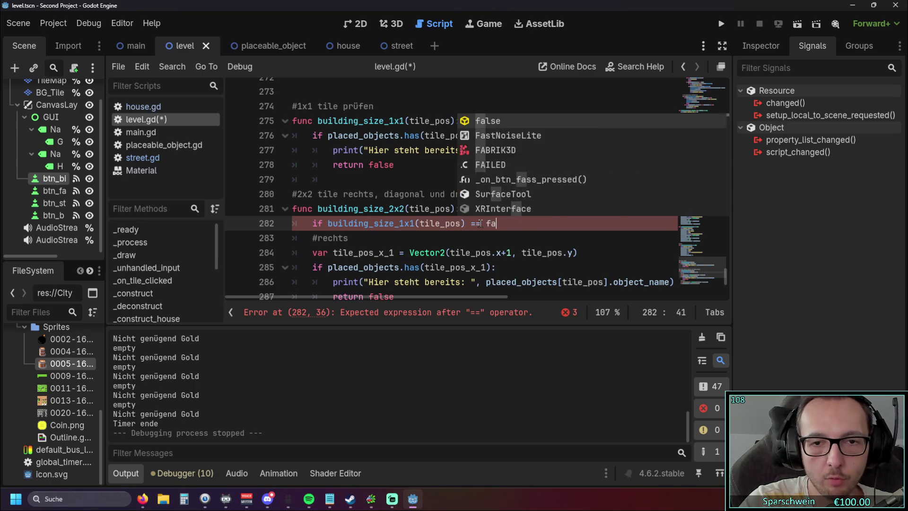
{"action": "key", "text": "Escape"}
{"action": "type", "text": ":"}
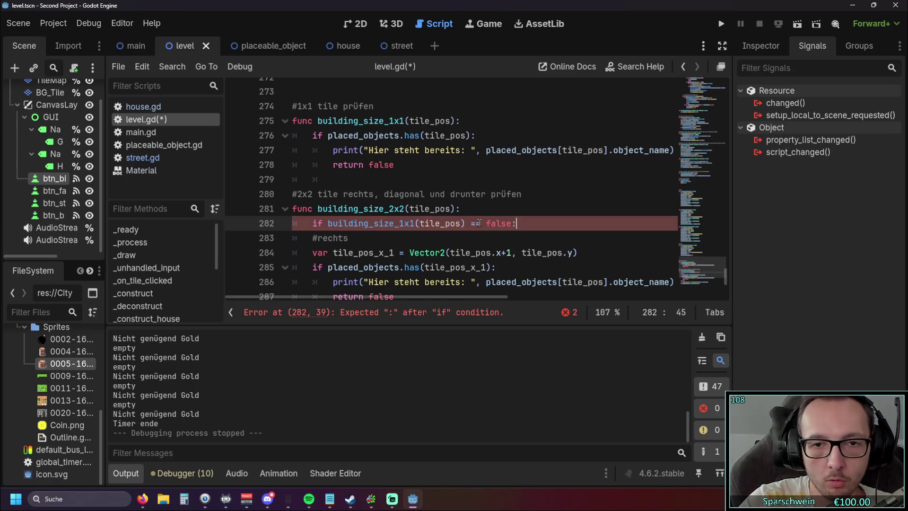
{"action": "key", "text": "Return"}
{"action": "type", "text": "return"}
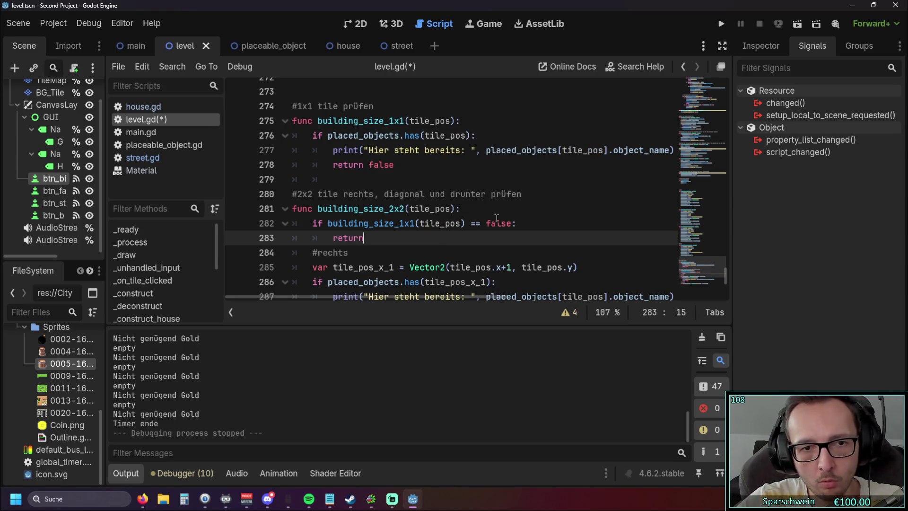
{"action": "scroll", "coordinate": [518, 188], "scroll_direction": "down", "scroll_amount": 1}
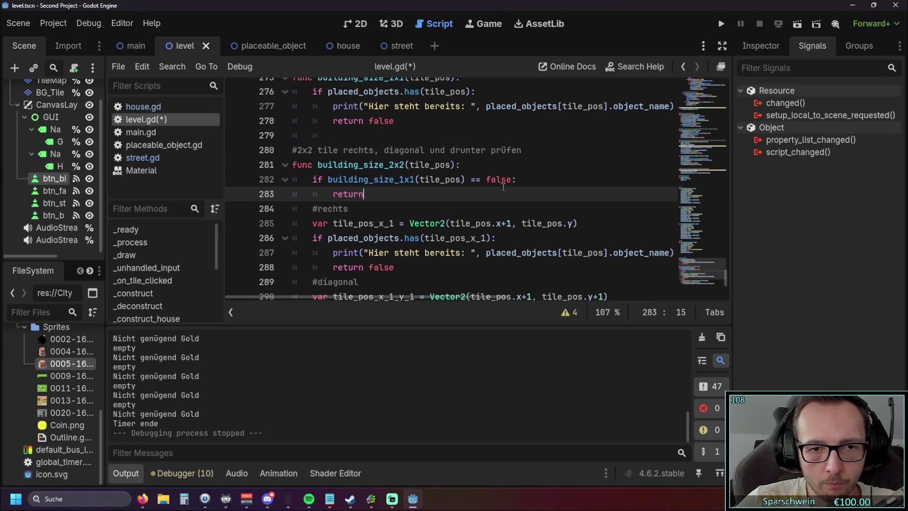
{"action": "type", "text": " false"}
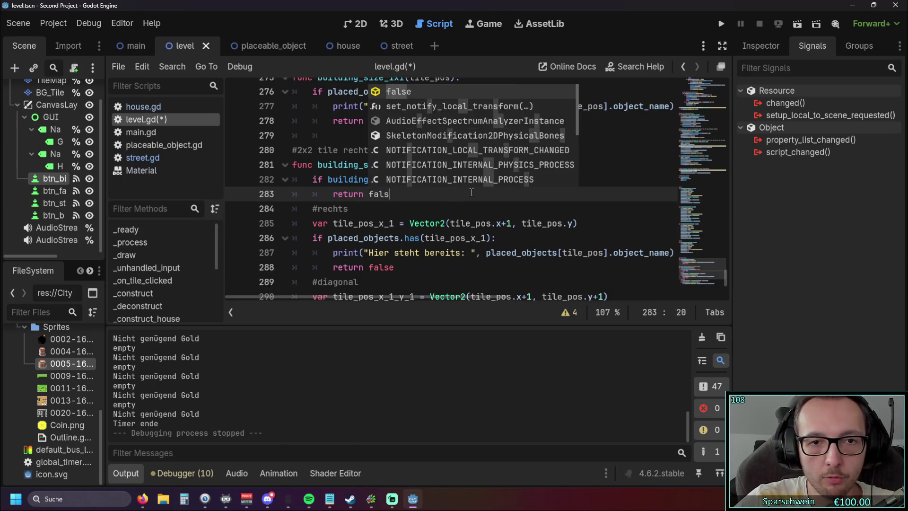
{"action": "left_click", "coordinate": [454, 207]}
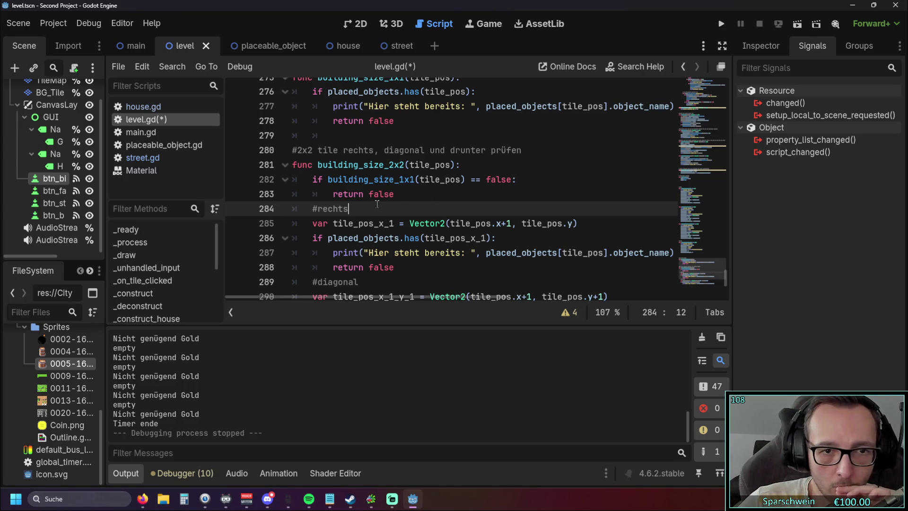
{"action": "scroll", "coordinate": [425, 178], "scroll_direction": "up", "scroll_amount": 1}
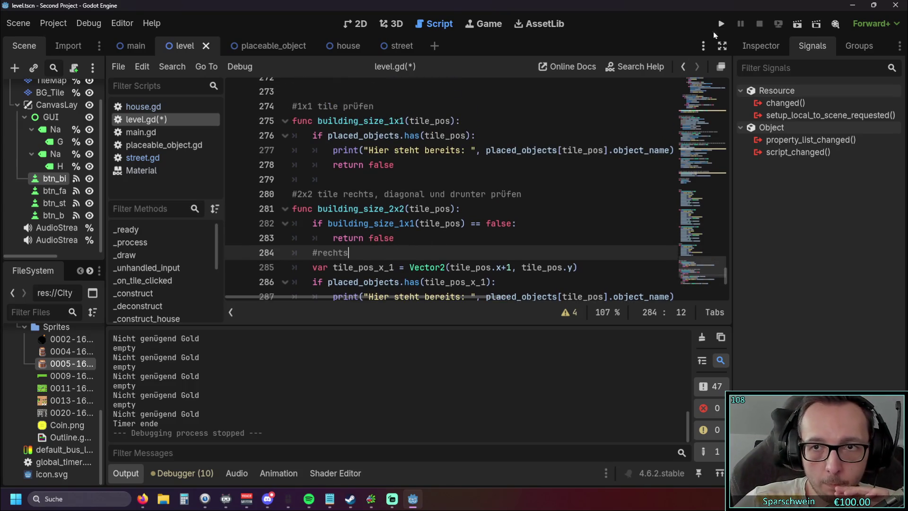
- Run the game, place a small barrel and a big barrel beside it, then try the occupied tiles
{"action": "left_click", "coordinate": [720, 25]}
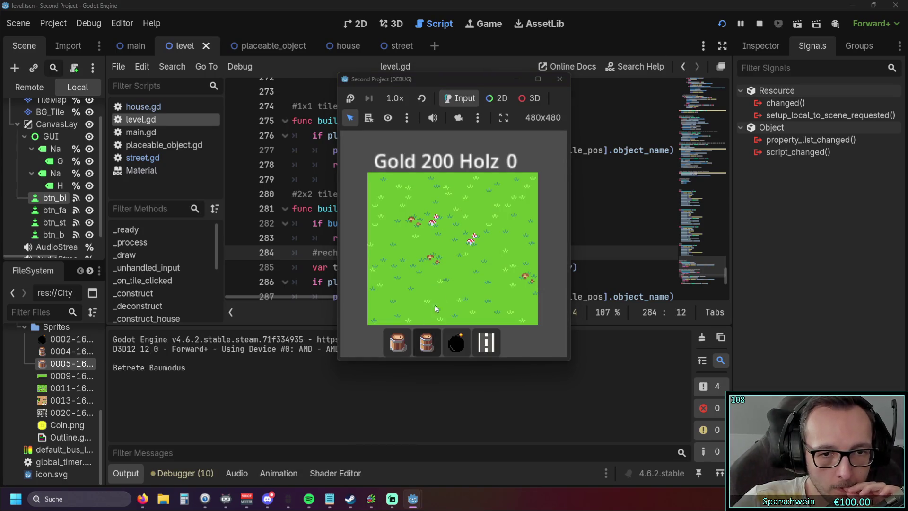
{"action": "left_click", "coordinate": [452, 259]}
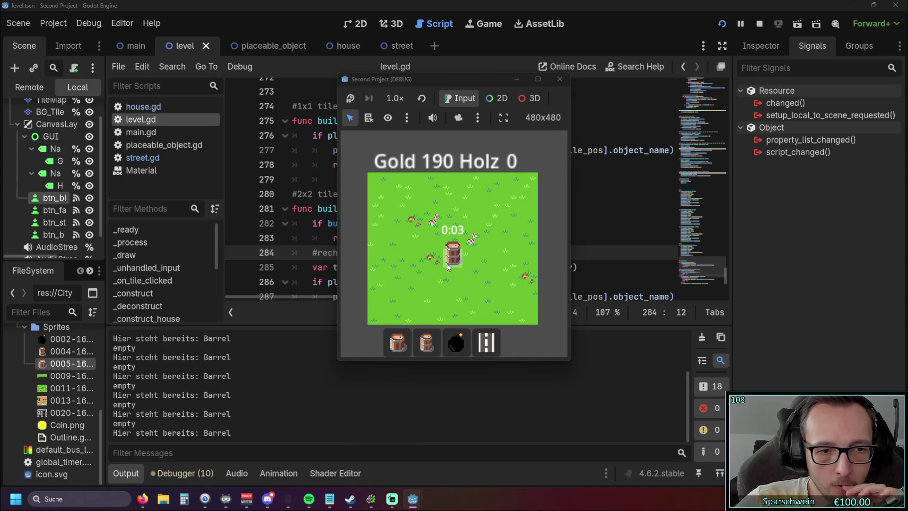
{"action": "left_click", "coordinate": [397, 341]}
{"action": "left_click", "coordinate": [431, 238]}
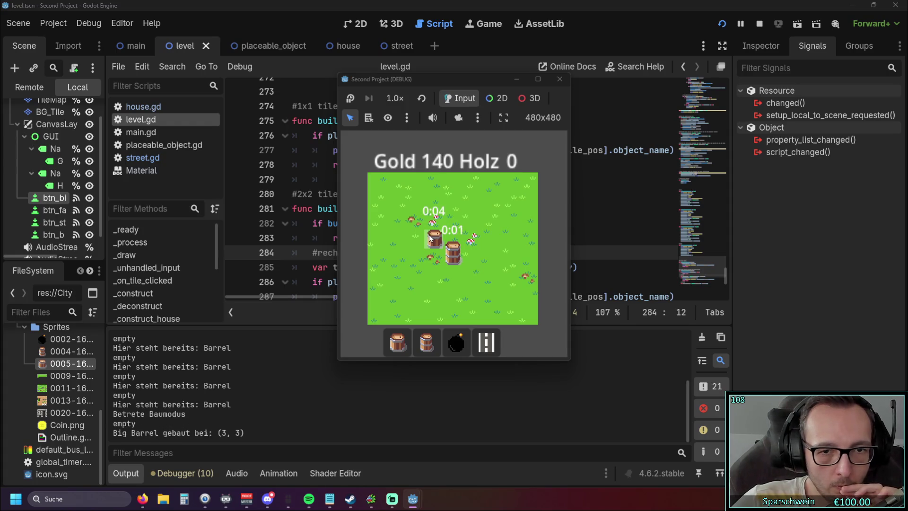
{"action": "left_click", "coordinate": [428, 344]}
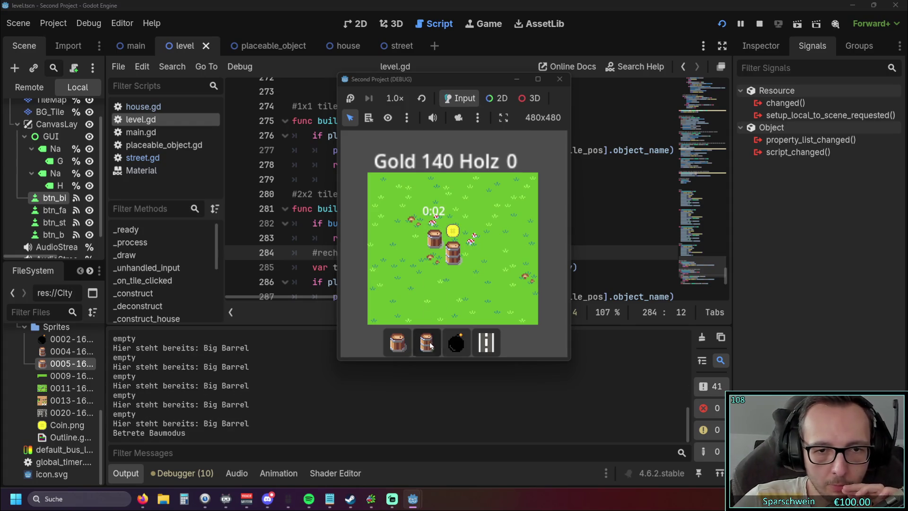
{"action": "left_click", "coordinate": [397, 342]}
{"action": "left_click", "coordinate": [433, 244]}
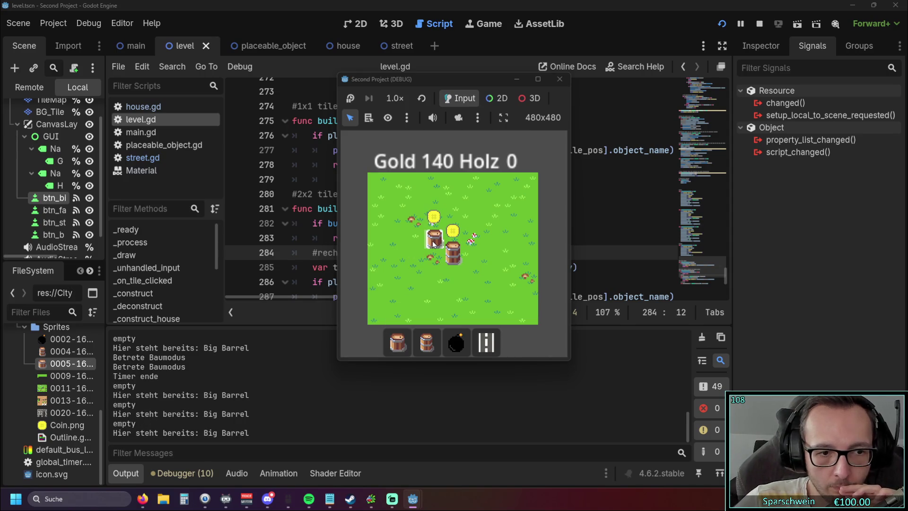
- Place more small and big barrels on open grass until Gold reaches 80, then close the game
{"action": "left_click", "coordinate": [428, 344]}
{"action": "left_click", "coordinate": [492, 219]}
{"action": "left_click", "coordinate": [388, 352]}
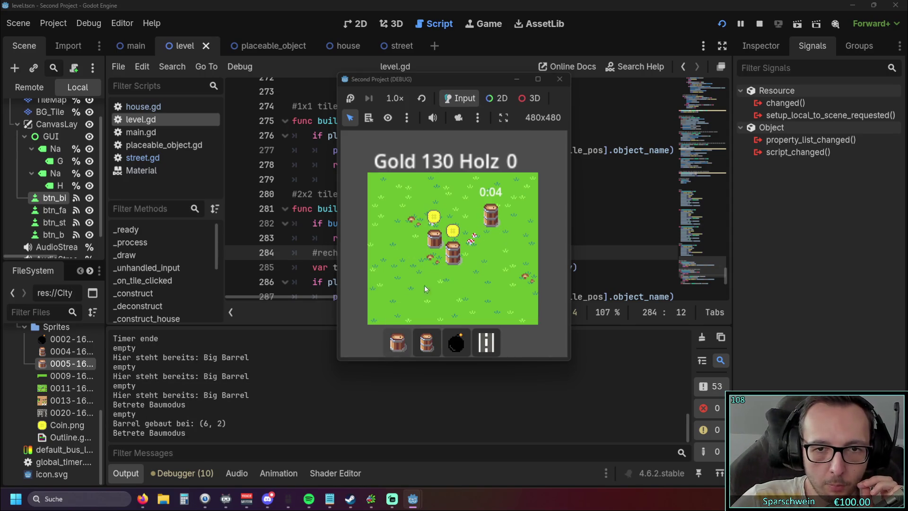
{"action": "left_click", "coordinate": [472, 211]}
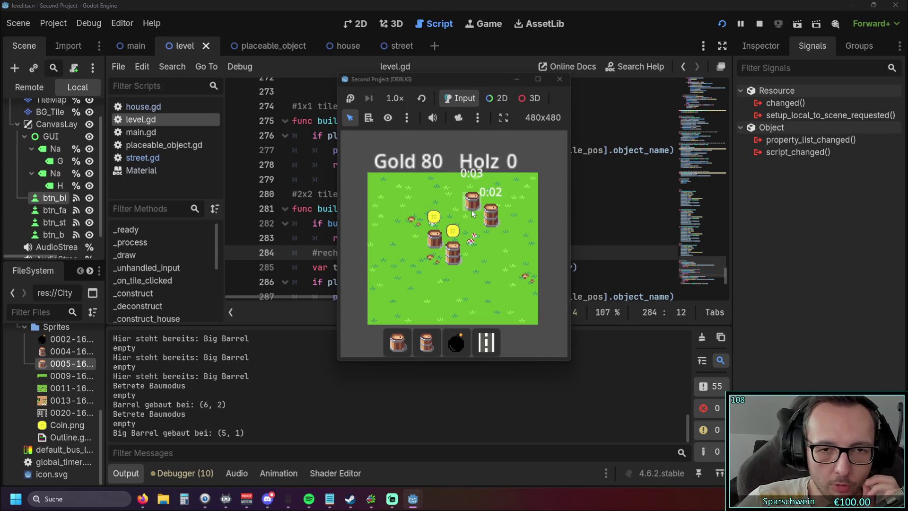
{"action": "left_click", "coordinate": [559, 79]}
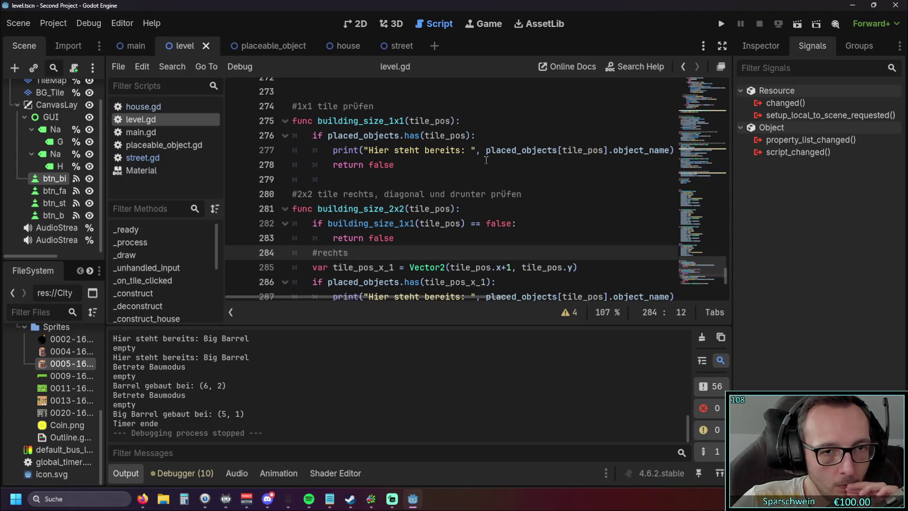
- Change line 282 to 'if not building_size_1x1(tile_pos):' and run the game with F5
{"action": "left_click", "coordinate": [329, 223]}
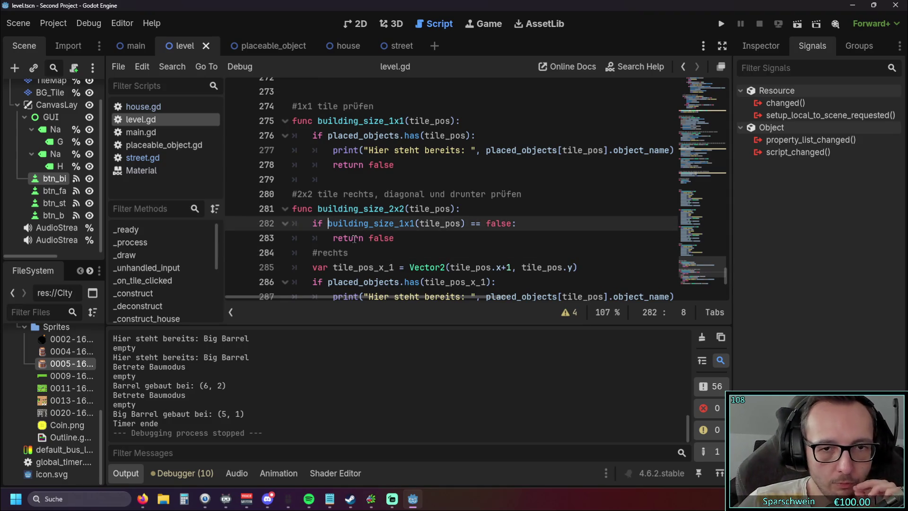
{"action": "type", "text": "not"}
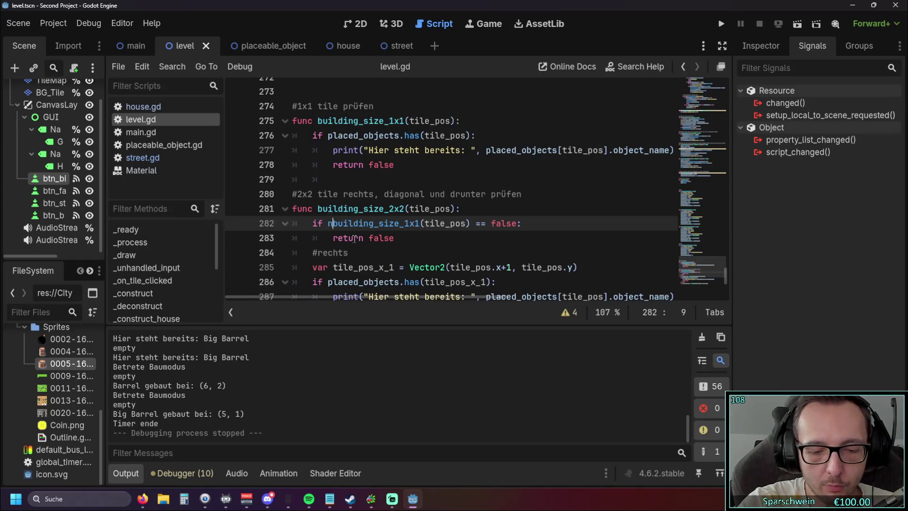
{"action": "left_click", "coordinate": [336, 196]}
{"action": "left_click_drag", "start_coordinate": [533, 223], "coordinate": [485, 223]}
{"action": "key", "text": "BackSpace"}
{"action": "left_click", "coordinate": [478, 239]}
{"action": "key", "text": "F5"}
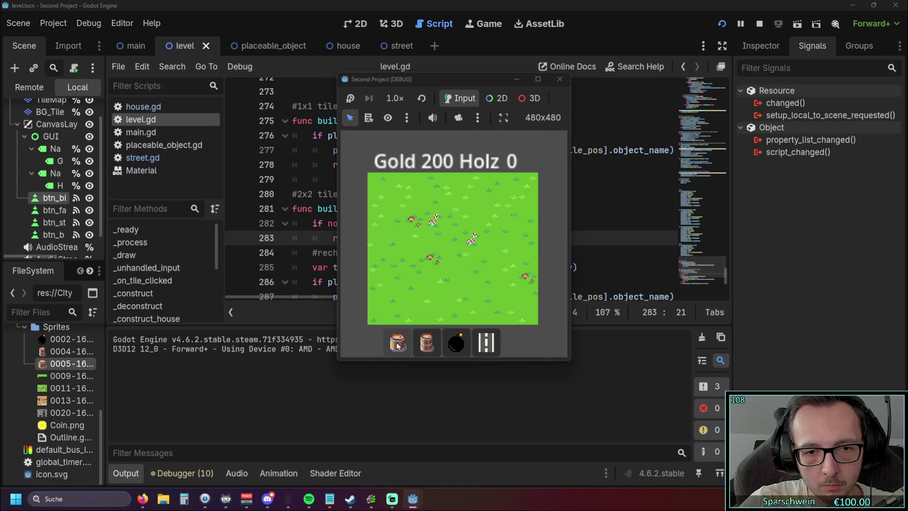
- Try placing barrels on the grass, including at tile (3, 3), then close the game
{"action": "left_click", "coordinate": [432, 240]}
{"action": "left_click", "coordinate": [431, 239]}
{"action": "double_click", "coordinate": [431, 240]}
{"action": "left_click", "coordinate": [427, 342]}
{"action": "left_click", "coordinate": [431, 239]}
{"action": "left_click", "coordinate": [397, 342]}
{"action": "left_click", "coordinate": [413, 238]}
{"action": "left_click", "coordinate": [559, 79]}
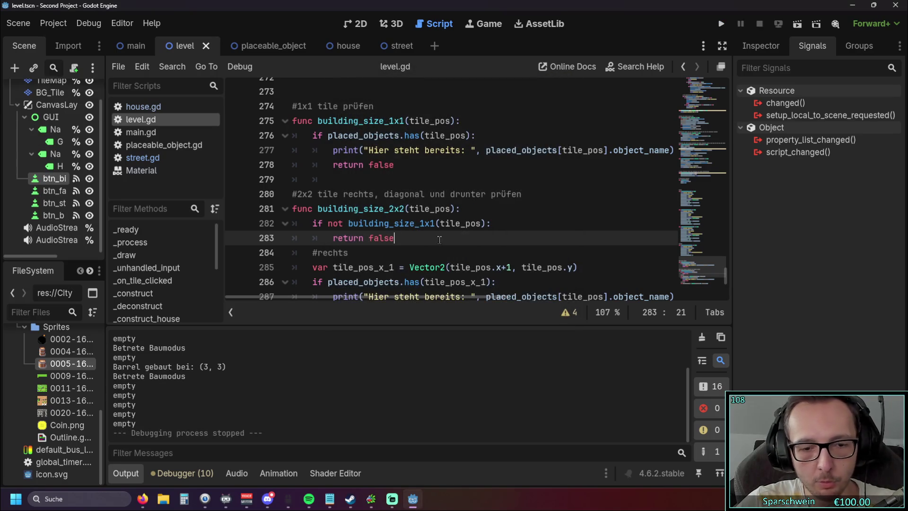
- Put the '== false' comparison back on line 282
{"action": "key", "text": "Up"}
{"action": "key", "text": "End"}
{"action": "key", "text": "Left"}
{"action": "type", "text": "== false"}
{"action": "key", "text": "Home"}
{"action": "key", "text": "Right"}
{"action": "key", "text": "Right"}
{"action": "key", "text": "Right"}
{"action": "key", "text": "Delete"}
{"action": "key", "text": "Delete"}
{"action": "key", "text": "Delete"}
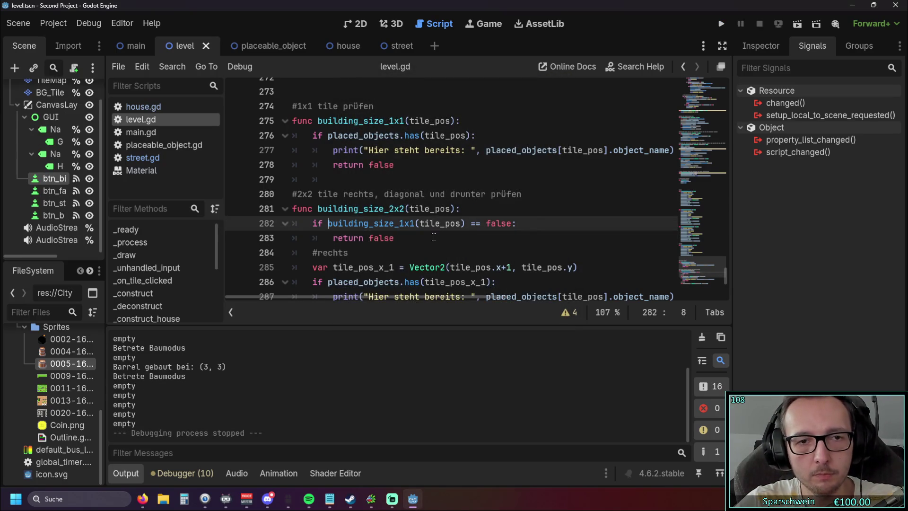
- Review the size checks in level.gd and run the project again
{"action": "left_click", "coordinate": [431, 237]}
{"action": "scroll", "coordinate": [438, 217], "scroll_direction": "down", "scroll_amount": 1}
{"action": "scroll", "coordinate": [445, 208], "scroll_direction": "up", "scroll_amount": 1}
{"action": "scroll", "coordinate": [448, 206], "scroll_direction": "up", "scroll_amount": 2}
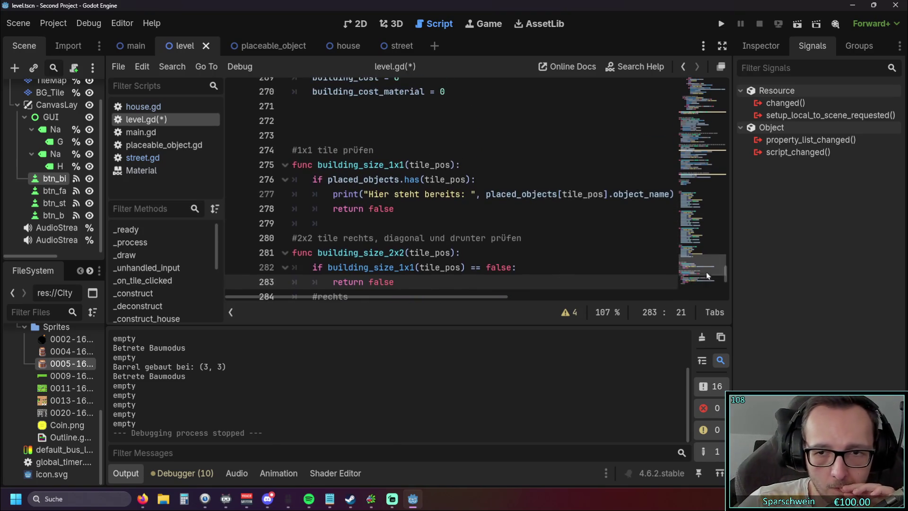
{"action": "mouse_move", "coordinate": [728, 275]}
{"action": "left_mouse_down"}
{"action": "mouse_move", "coordinate": [714, 155]}
{"action": "mouse_move", "coordinate": [722, 115]}
{"action": "mouse_move", "coordinate": [719, 178]}
{"action": "left_mouse_up"}
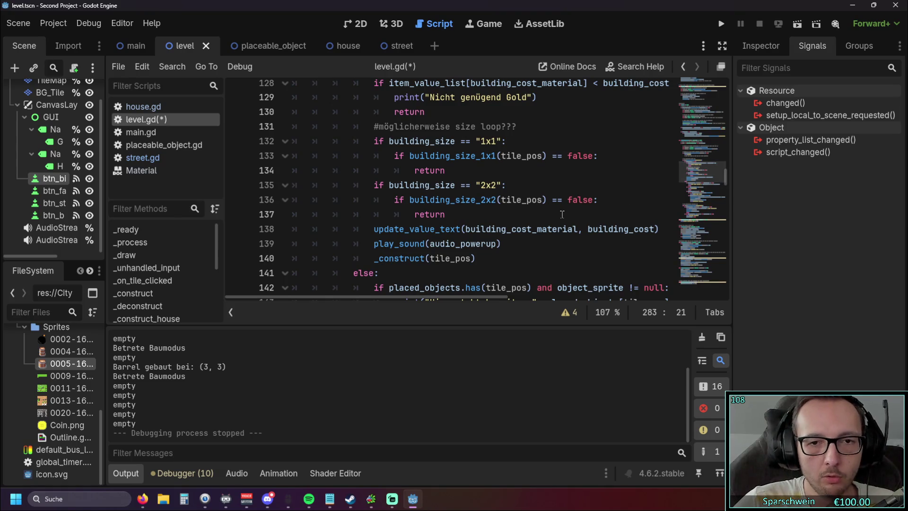
{"action": "left_click", "coordinate": [720, 23]}
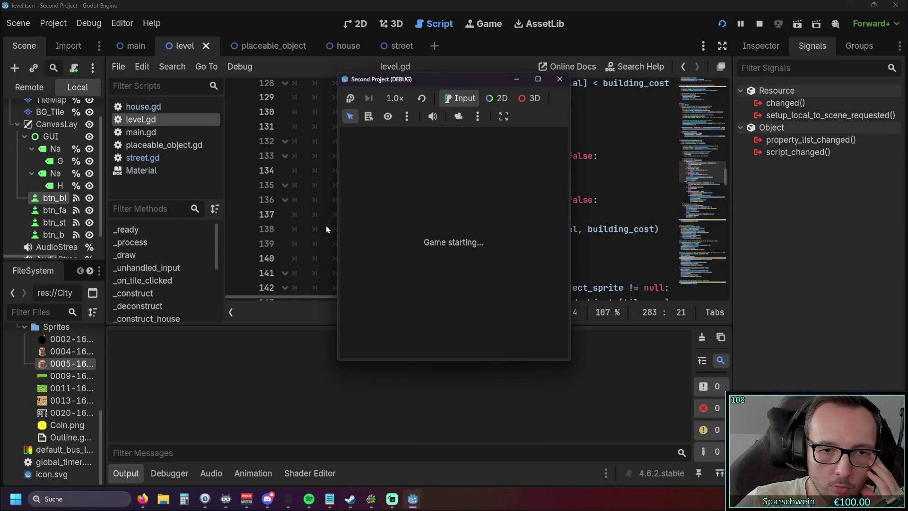
- Try placing a big barrel on the grass, then stop the game
{"action": "left_click", "coordinate": [434, 220]}
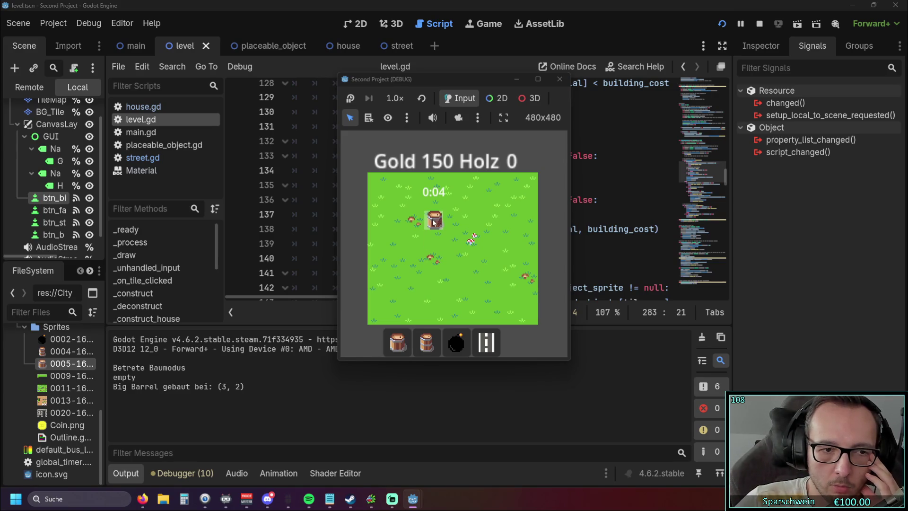
{"action": "left_click", "coordinate": [559, 79]}
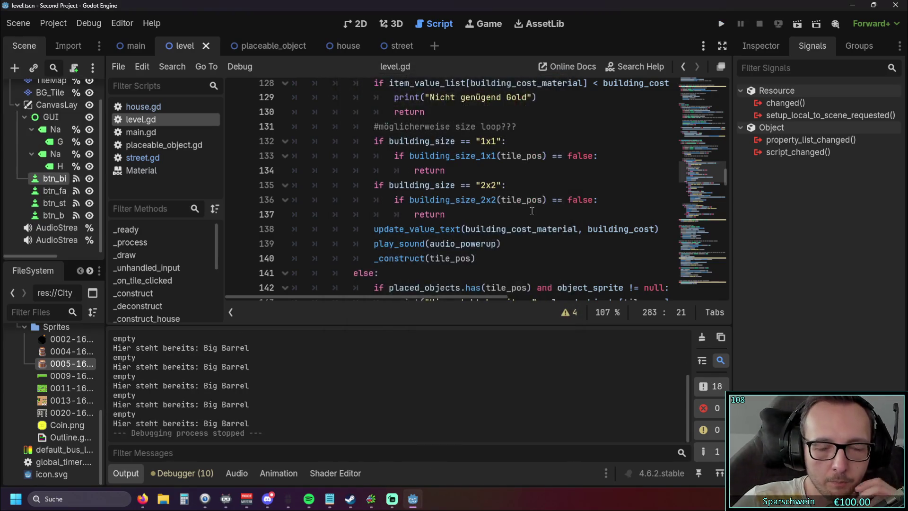
{"action": "scroll", "coordinate": [503, 200], "scroll_direction": "up", "scroll_amount": 1}
{"action": "mouse_move", "coordinate": [494, 199]}
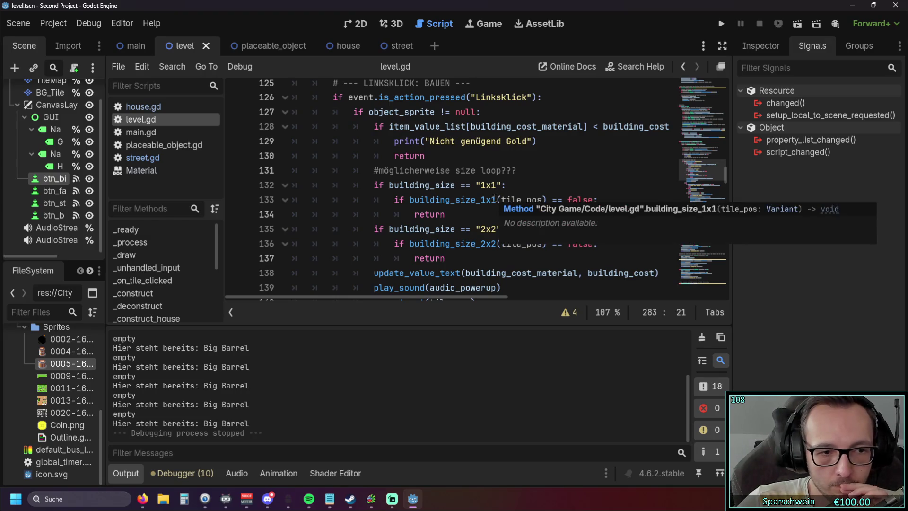
- Review the return in the 1x1 check of level.gd and close the Godot editor
{"action": "scroll", "coordinate": [494, 198], "scroll_direction": "up", "scroll_amount": 3}
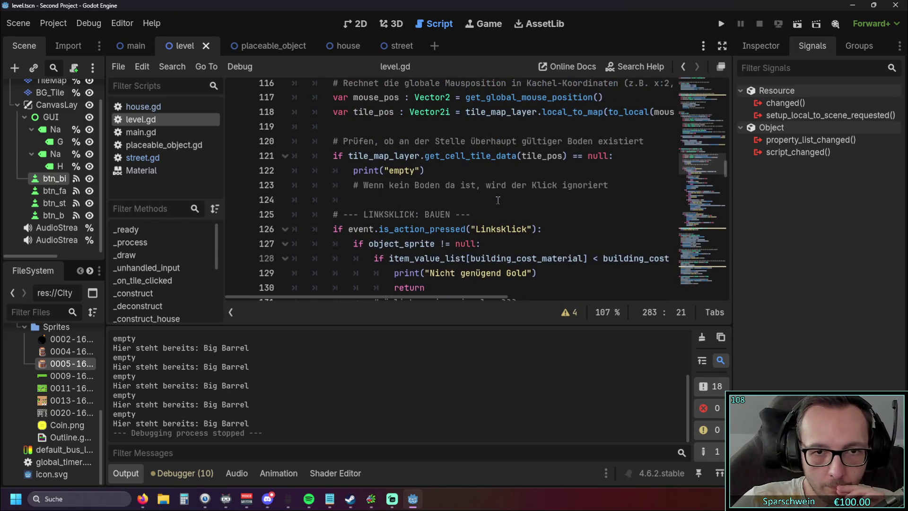
{"action": "scroll", "coordinate": [495, 197], "scroll_direction": "down", "scroll_amount": 3}
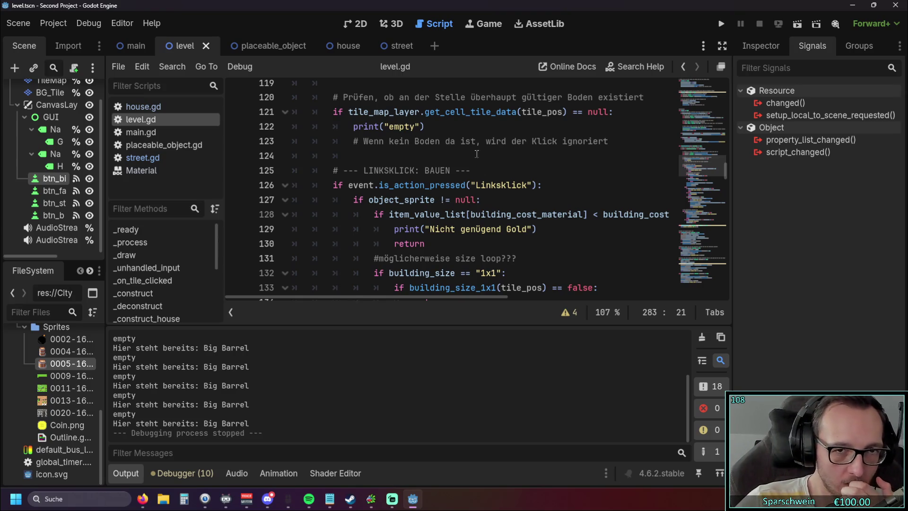
{"action": "scroll", "coordinate": [433, 155], "scroll_direction": "up", "scroll_amount": 1}
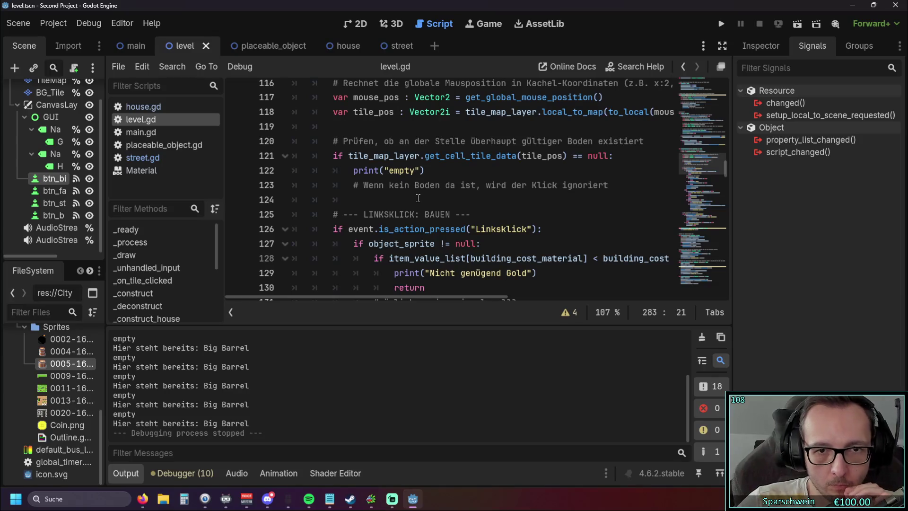
{"action": "scroll", "coordinate": [415, 196], "scroll_direction": "down", "scroll_amount": 1}
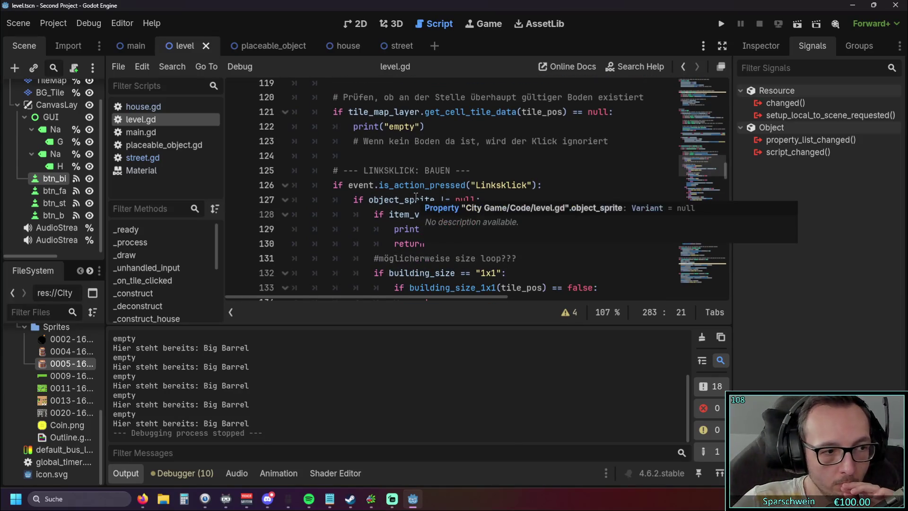
{"action": "scroll", "coordinate": [419, 201], "scroll_direction": "down", "scroll_amount": 1}
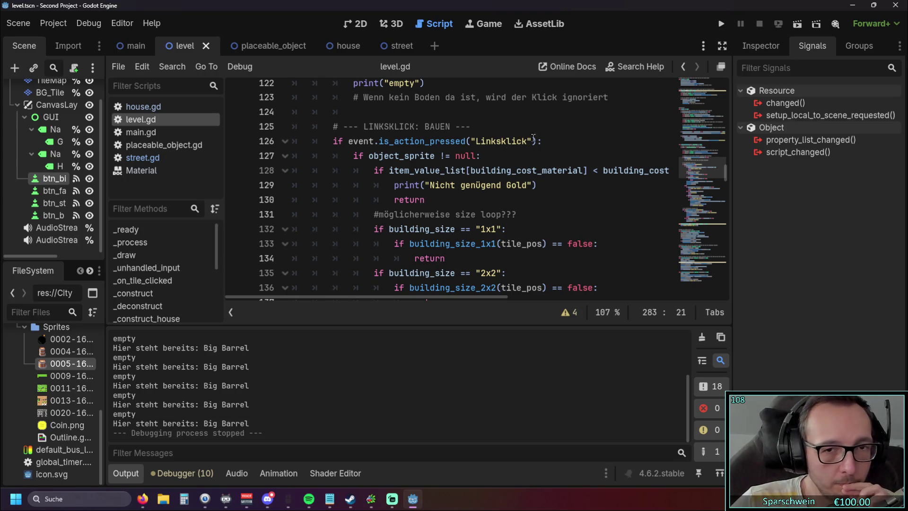
{"action": "scroll", "coordinate": [477, 185], "scroll_direction": "down", "scroll_amount": 1}
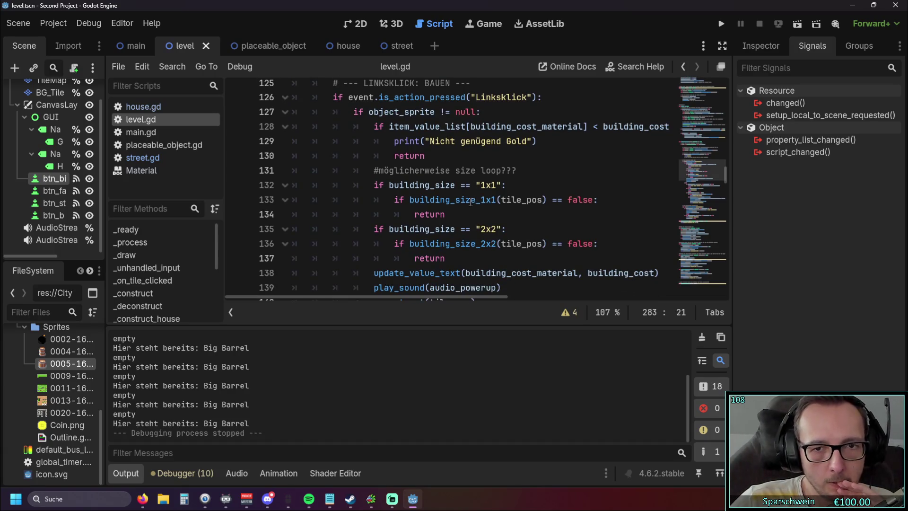
{"action": "left_click", "coordinate": [473, 212]}
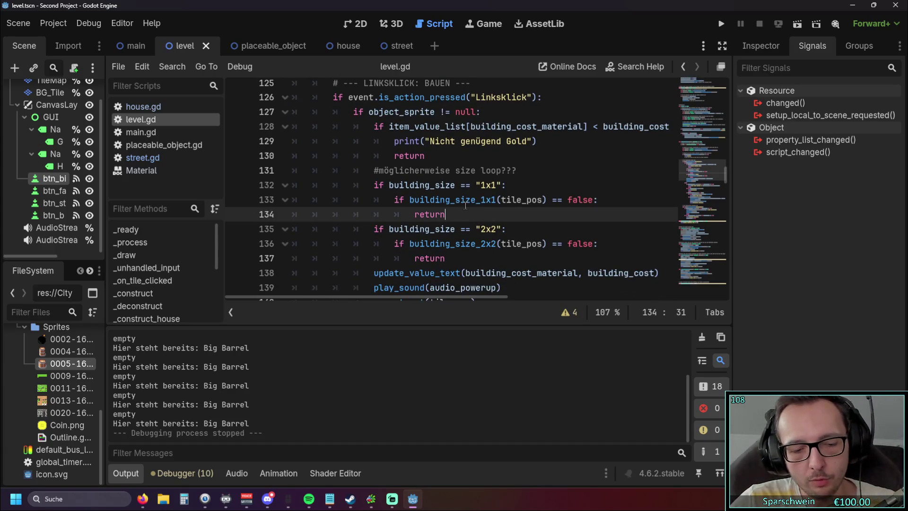
{"action": "left_click", "coordinate": [897, 8]}
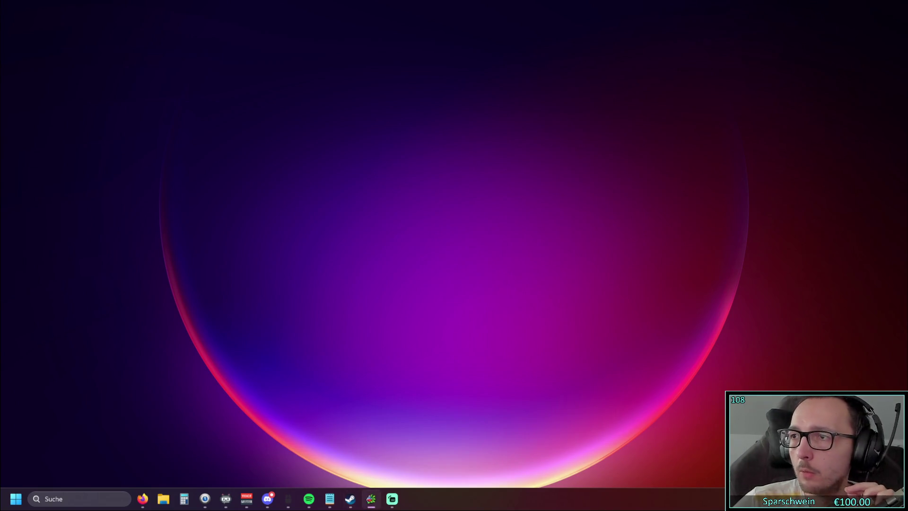
- Bring up the Legends of IdleOn window maximized over the desktop
{"action": "double_click", "coordinate": [414, 52]}
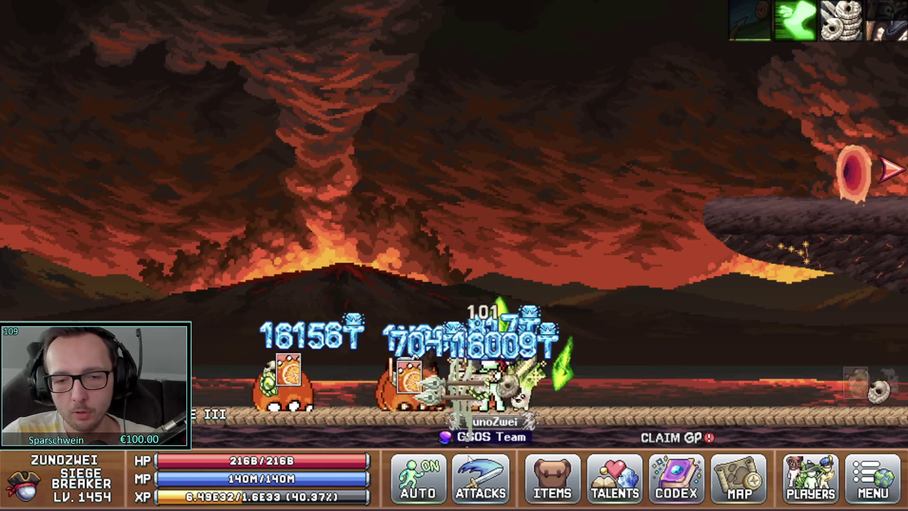
- Stop auto-fighting, travel to town, and deposit the whole inventory into storage
{"action": "left_click", "coordinate": [639, 267]}
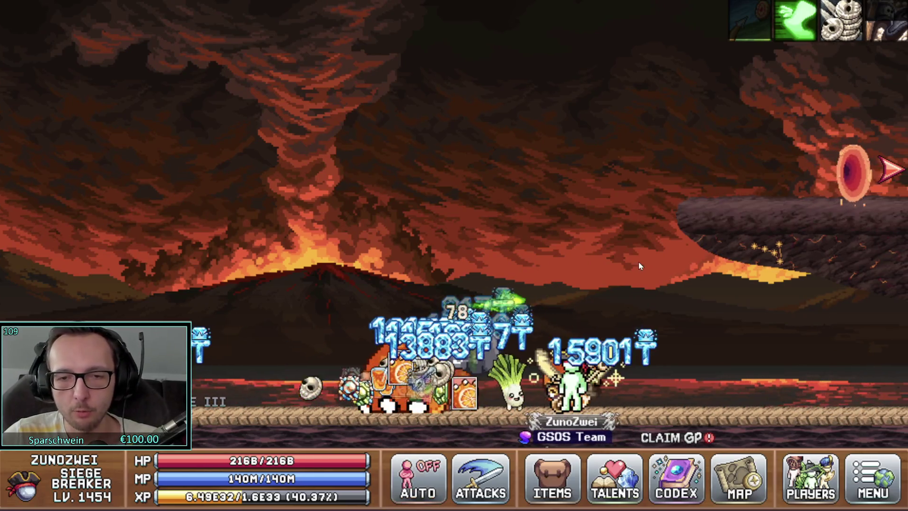
{"action": "key", "text": "m"}
{"action": "left_click", "coordinate": [52, 114]}
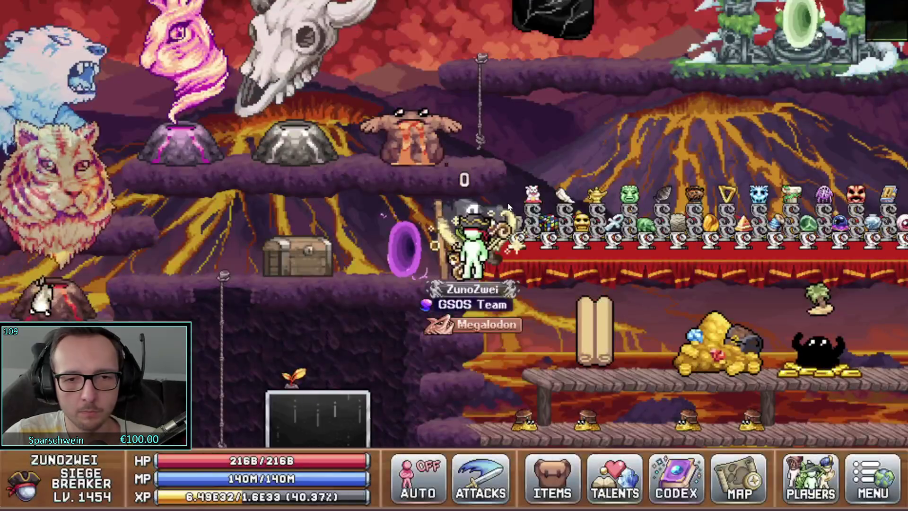
{"action": "left_click", "coordinate": [302, 257]}
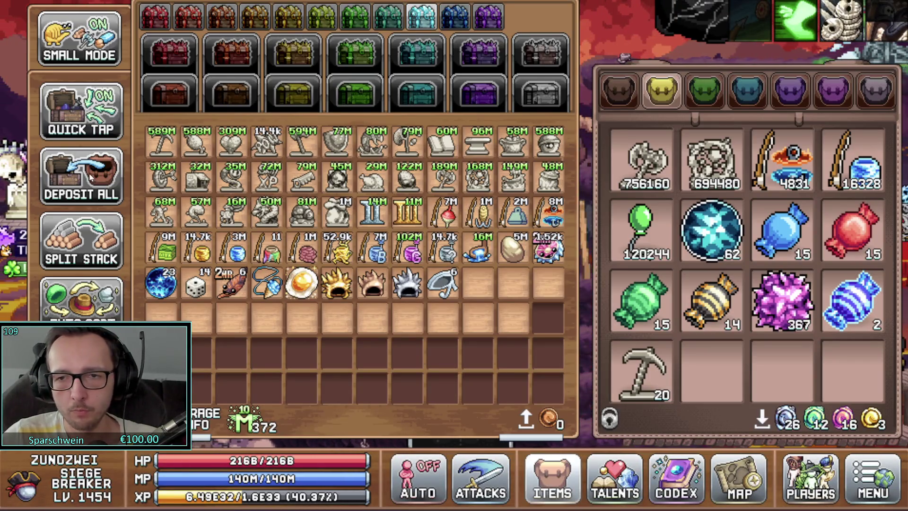
{"action": "left_click", "coordinate": [97, 181]}
{"action": "key", "text": "Escape"}
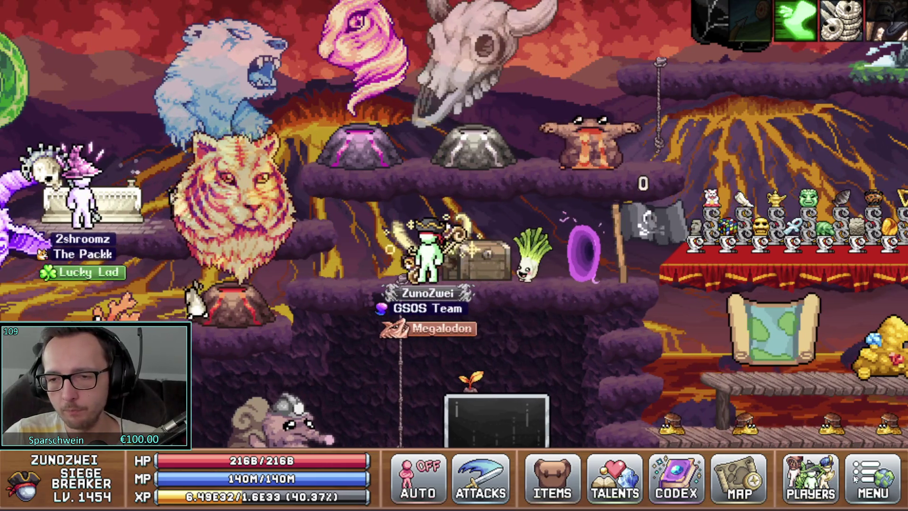
- Travel via the world map back to the lava world town
{"action": "key", "text": "m"}
{"action": "left_click", "coordinate": [51, 240]}
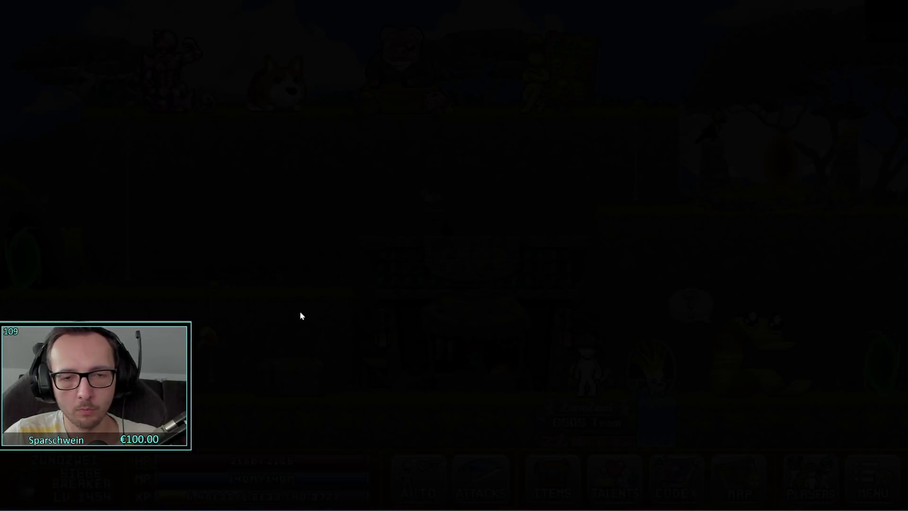
{"action": "key", "text": "m"}
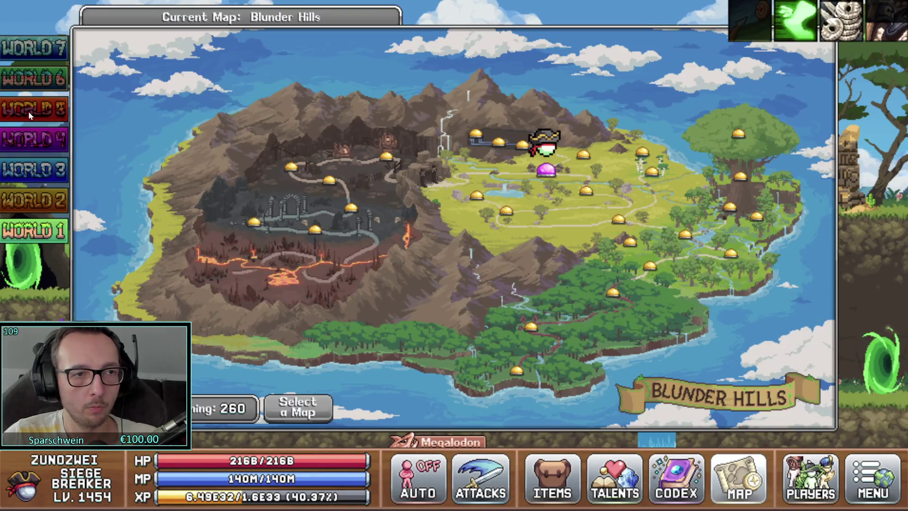
{"action": "left_click", "coordinate": [30, 115]}
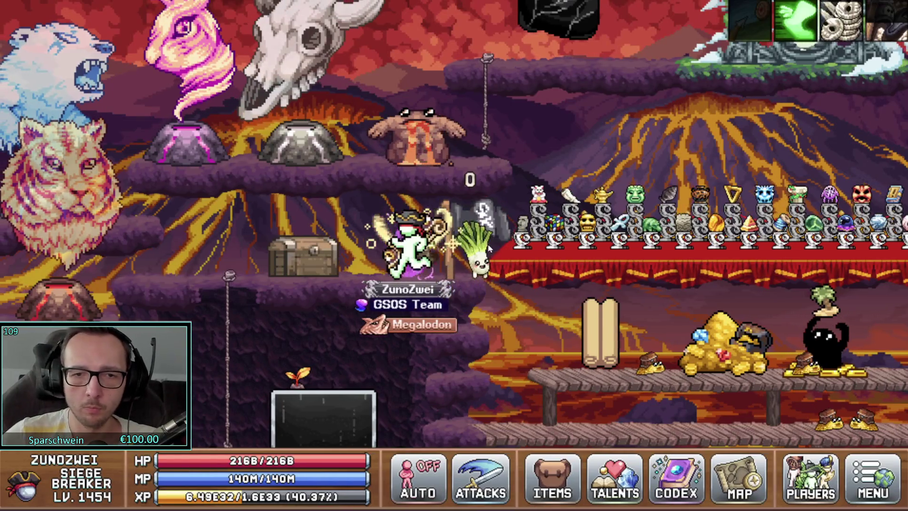
{"action": "key", "text": "Left"}
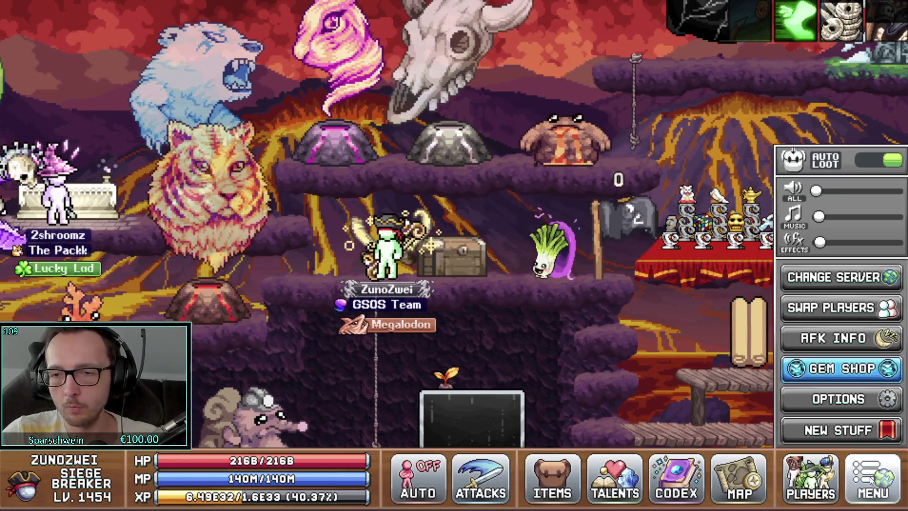
- Go to the character selection screen through Menu > Swap Players
{"action": "key", "text": "Escape"}
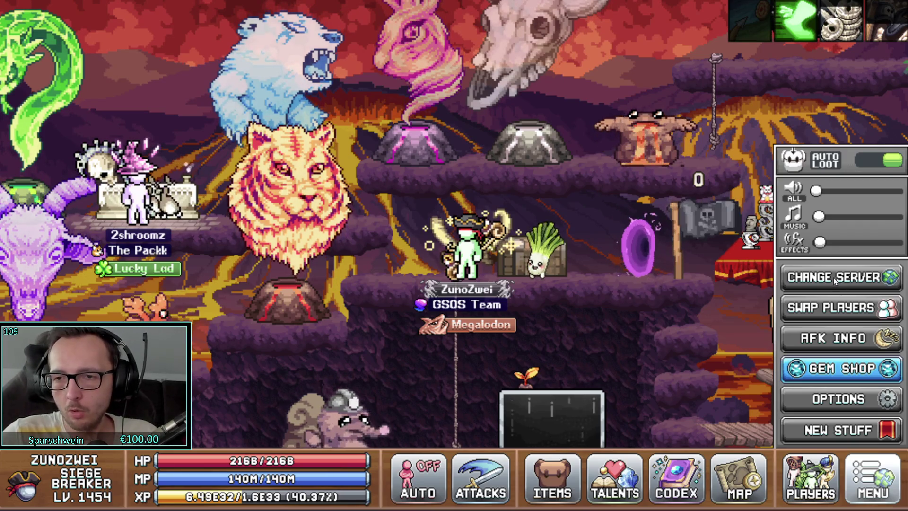
{"action": "left_click", "coordinate": [857, 475]}
{"action": "left_click", "coordinate": [857, 476]}
{"action": "left_click", "coordinate": [818, 468]}
{"action": "left_click", "coordinate": [291, 76]}
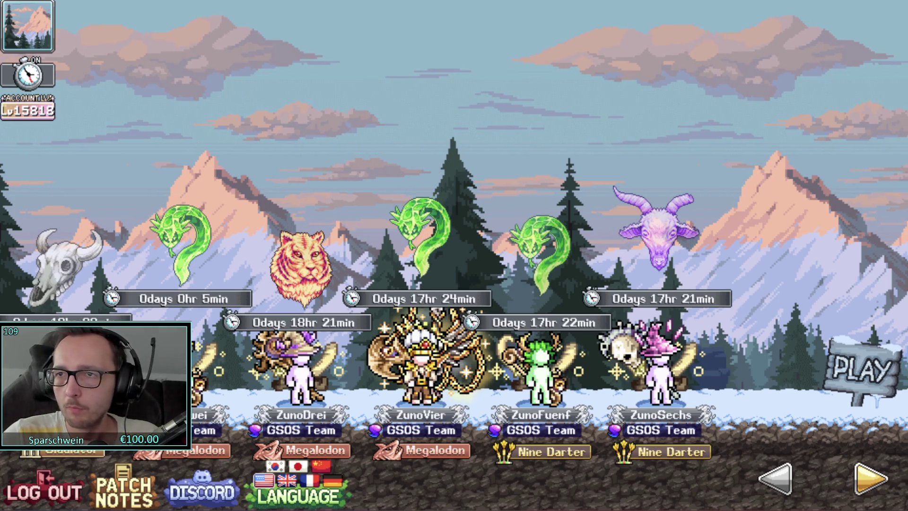
- Quit Legends of IdleOn from the character selection screen with Alt+F4
{"action": "key", "text": "alt+F4"}
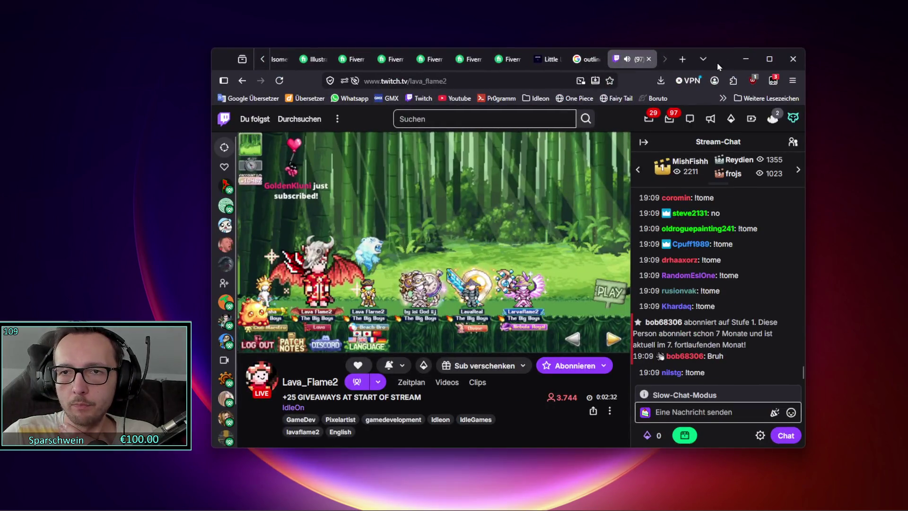
- Maximize the browser, collapse the followed-channels sidebar, and watch the IdleOn stream in Vollbild fullscreen
{"action": "double_click", "coordinate": [717, 62]}
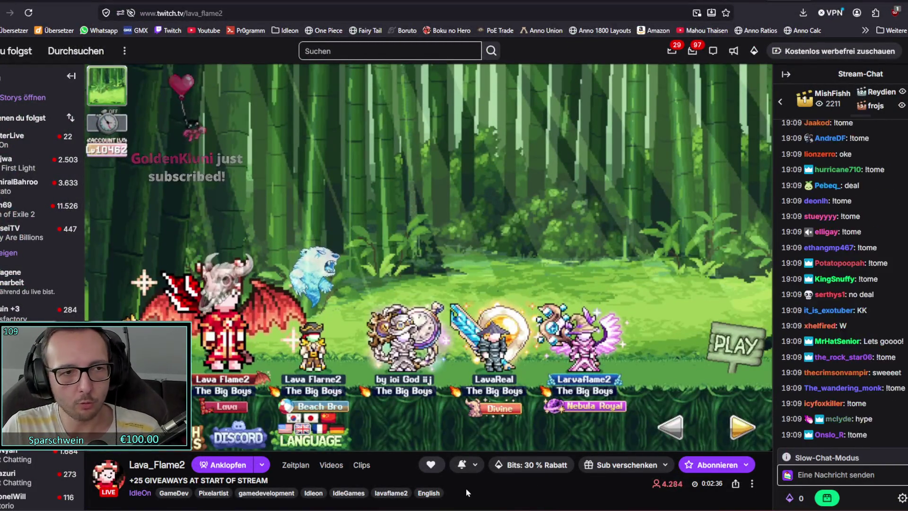
{"action": "left_click", "coordinate": [75, 75]}
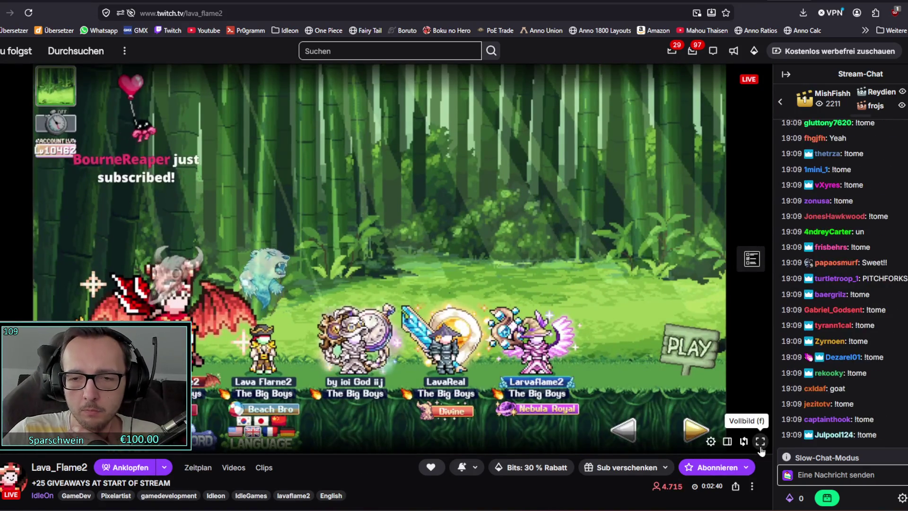
{"action": "left_click", "coordinate": [761, 450]}
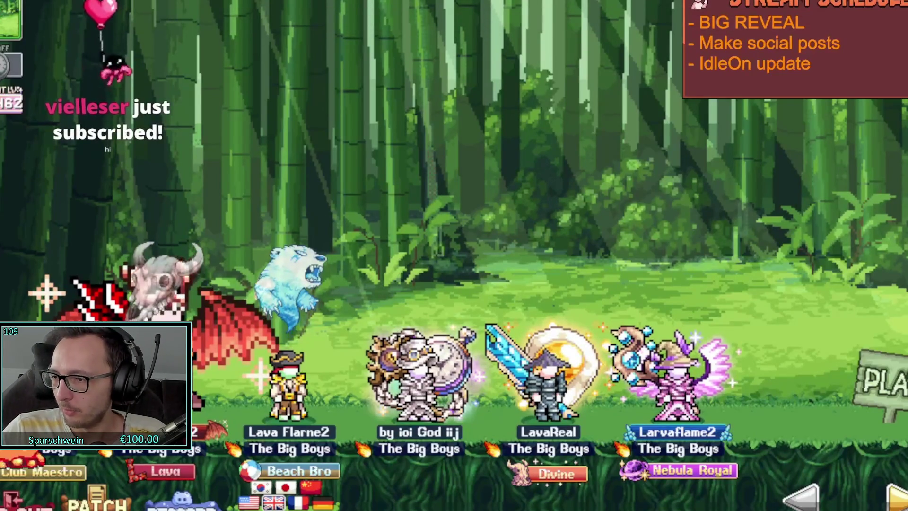
{"action": "mouse_move", "coordinate": [780, 217]}
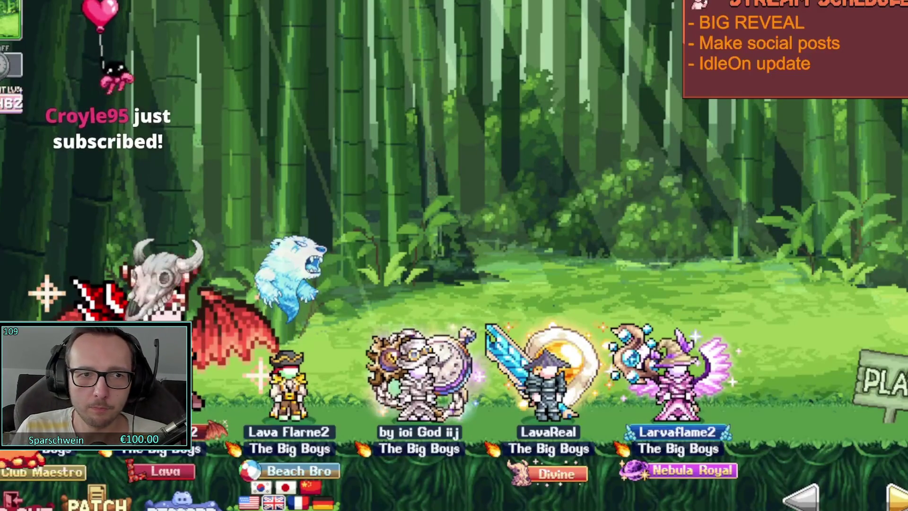
{"action": "mouse_move", "coordinate": [512, 201]}
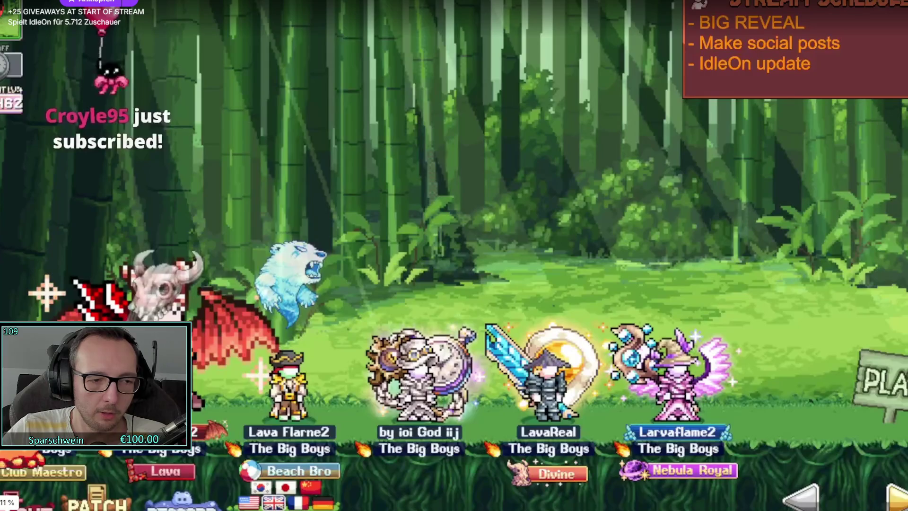
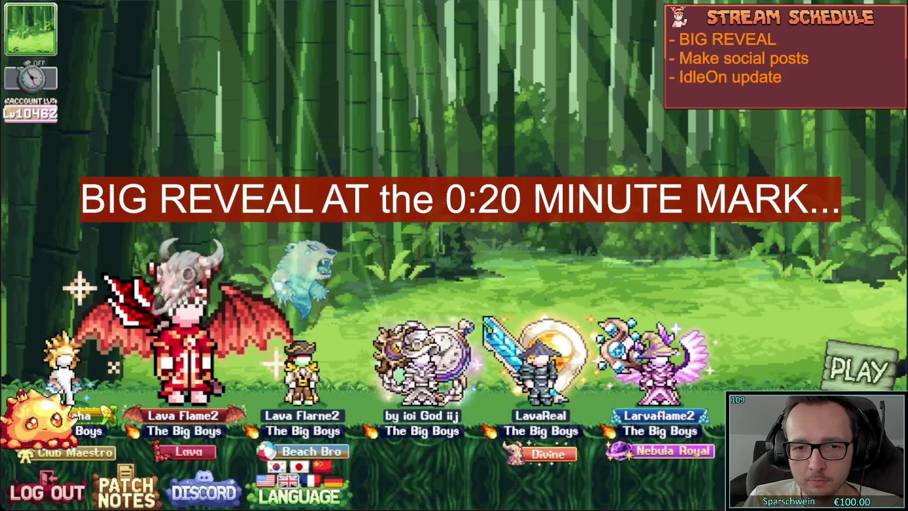
- Nudge the stream player's volume slider from 64% up to 66%
{"action": "mouse_move", "coordinate": [56, 489]}
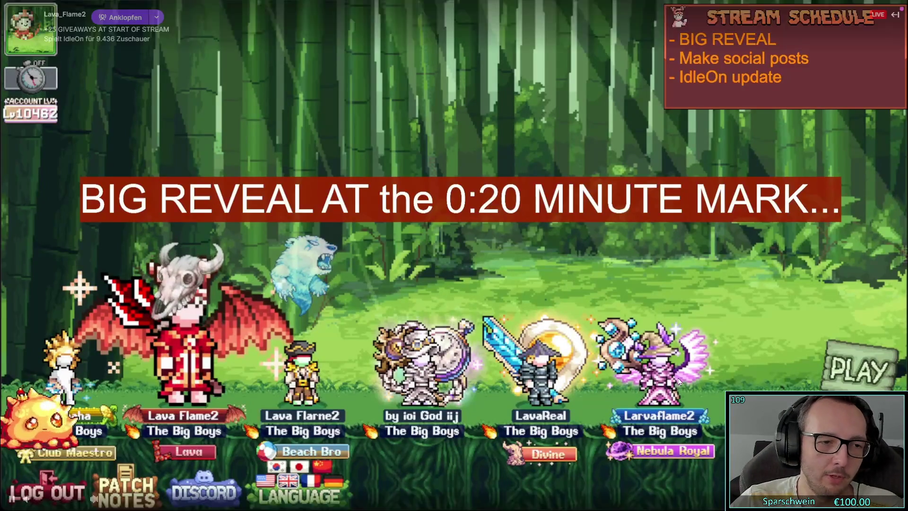
{"action": "left_click", "coordinate": [68, 501]}
{"action": "left_click_drag", "start_coordinate": [67, 501], "coordinate": [68, 501]}
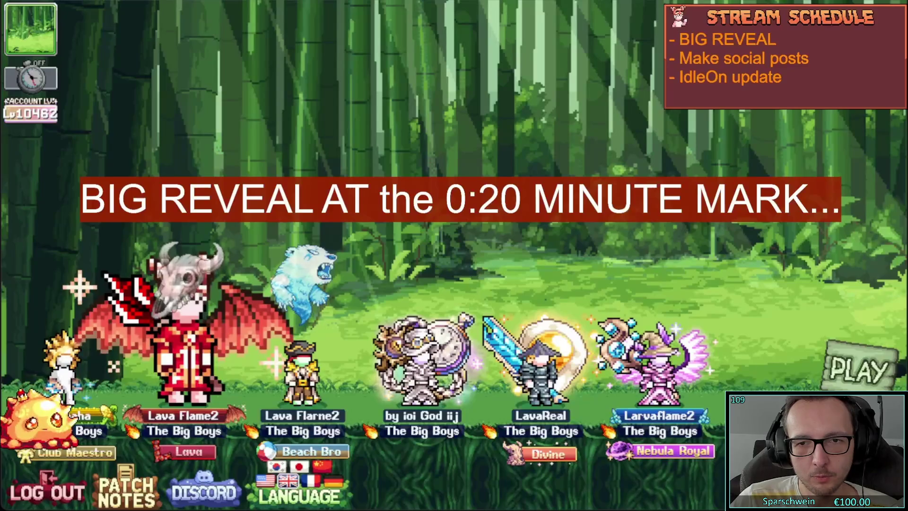
{"action": "mouse_move", "coordinate": [407, 210]}
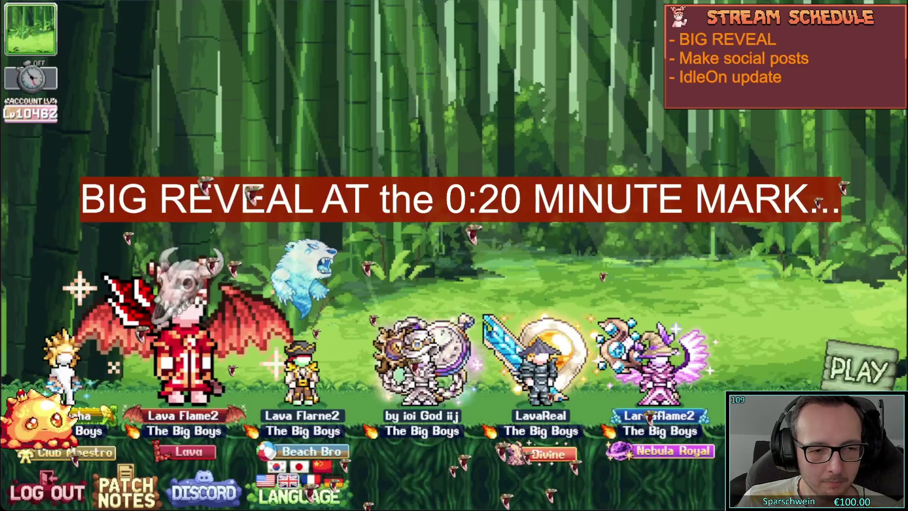
- Wait for the IdleOn character-select view to switch to a blank black screen
{"action": "mouse_move", "coordinate": [454, 256]}
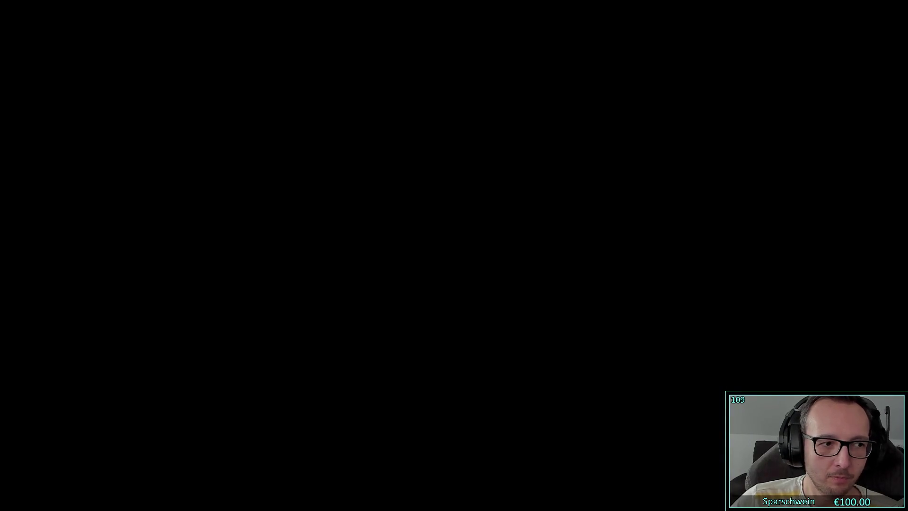
- Browse Fortune Mill's release date, Infos zum Spiel and system requirements, then switch to the stream
{"action": "scroll", "coordinate": [793, 247], "scroll_direction": "down", "scroll_amount": 2}
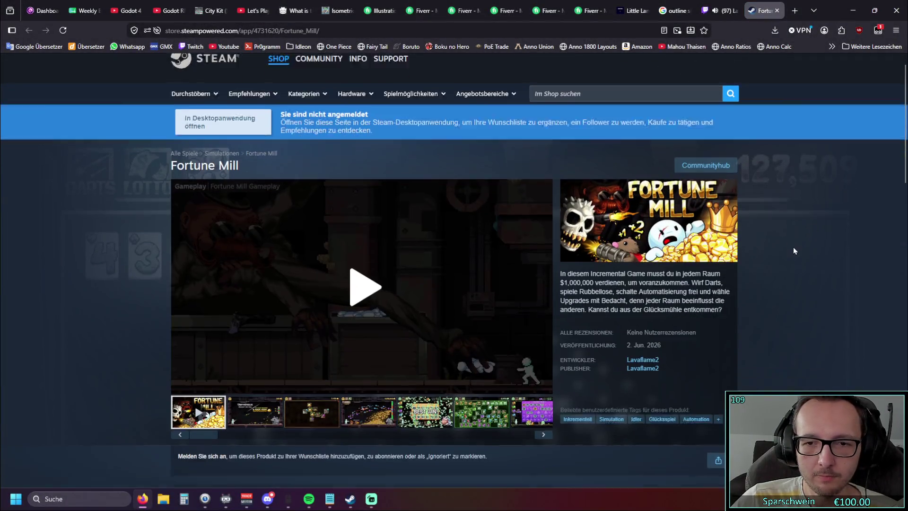
{"action": "scroll", "coordinate": [779, 247], "scroll_direction": "down", "scroll_amount": 1}
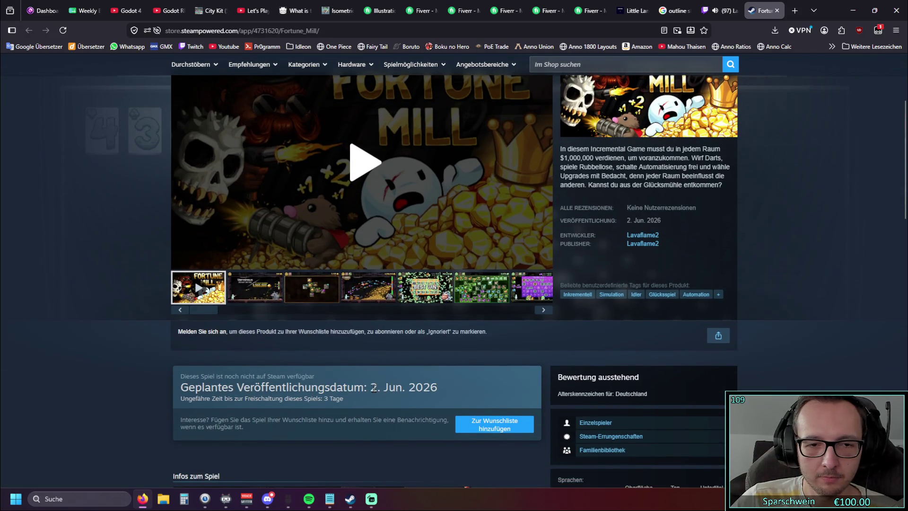
{"action": "scroll", "coordinate": [374, 388], "scroll_direction": "up", "scroll_amount": 1}
{"action": "scroll", "coordinate": [372, 387], "scroll_direction": "down", "scroll_amount": 5}
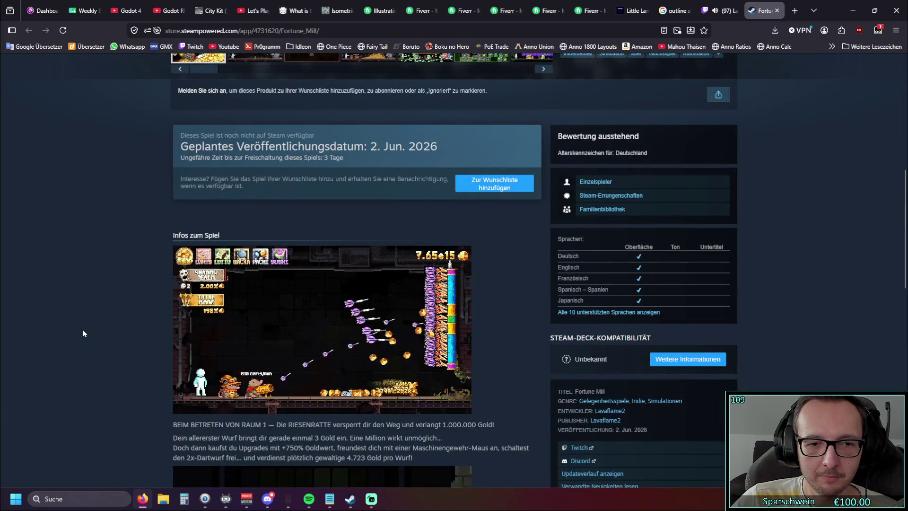
{"action": "scroll", "coordinate": [83, 331], "scroll_direction": "down", "scroll_amount": 1}
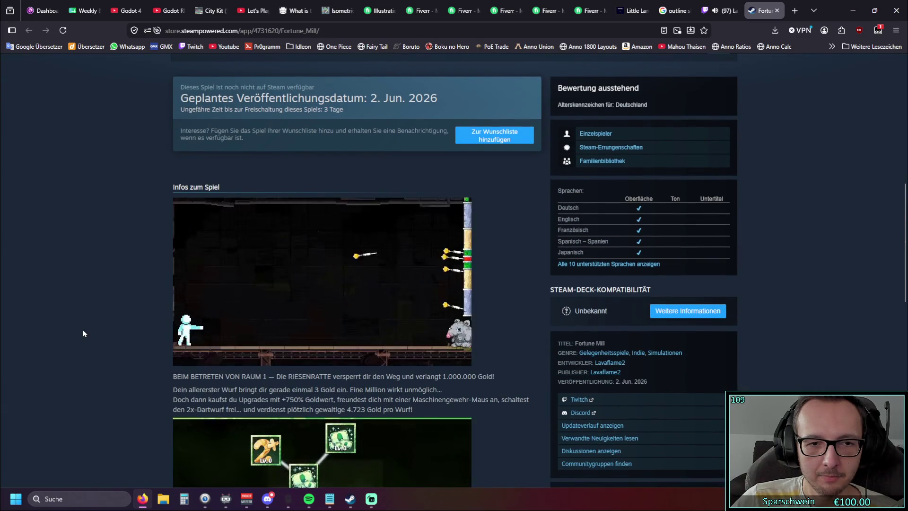
{"action": "scroll", "coordinate": [83, 329], "scroll_direction": "up", "scroll_amount": 1}
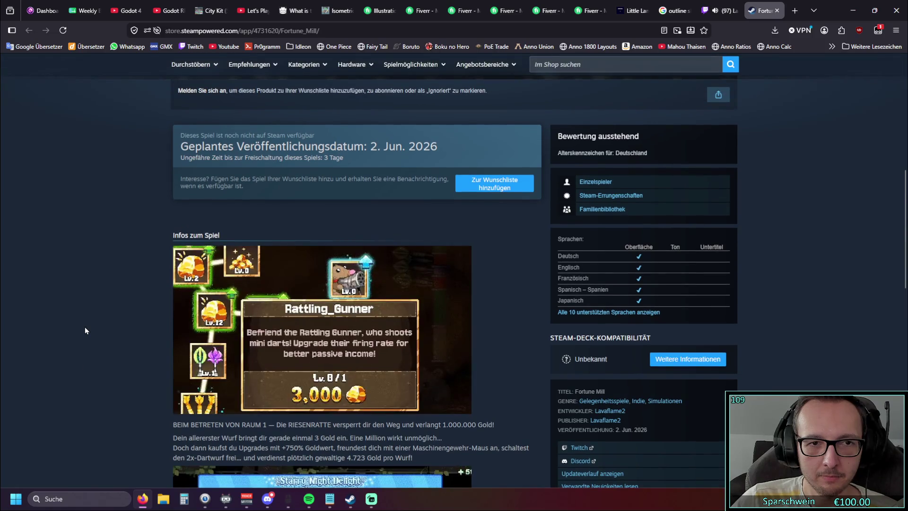
{"action": "scroll", "coordinate": [85, 330], "scroll_direction": "down", "scroll_amount": 1}
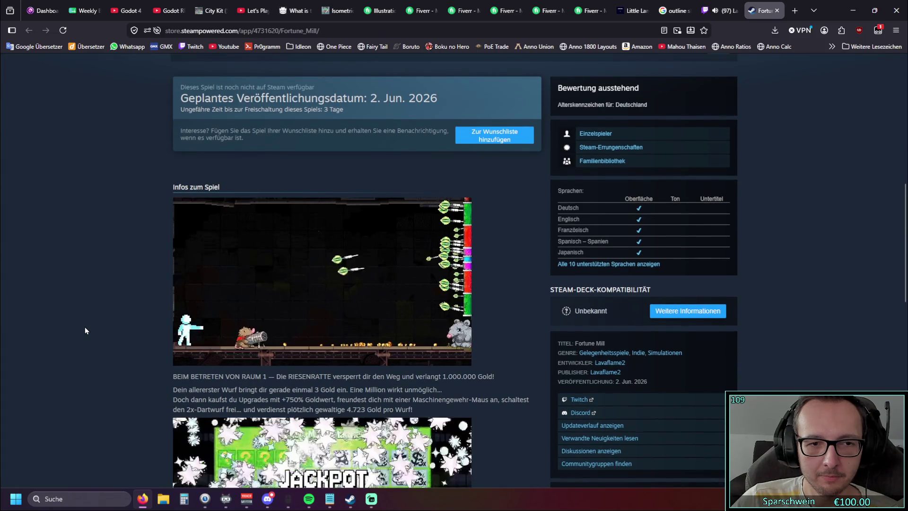
{"action": "scroll", "coordinate": [85, 330], "scroll_direction": "down", "scroll_amount": 6}
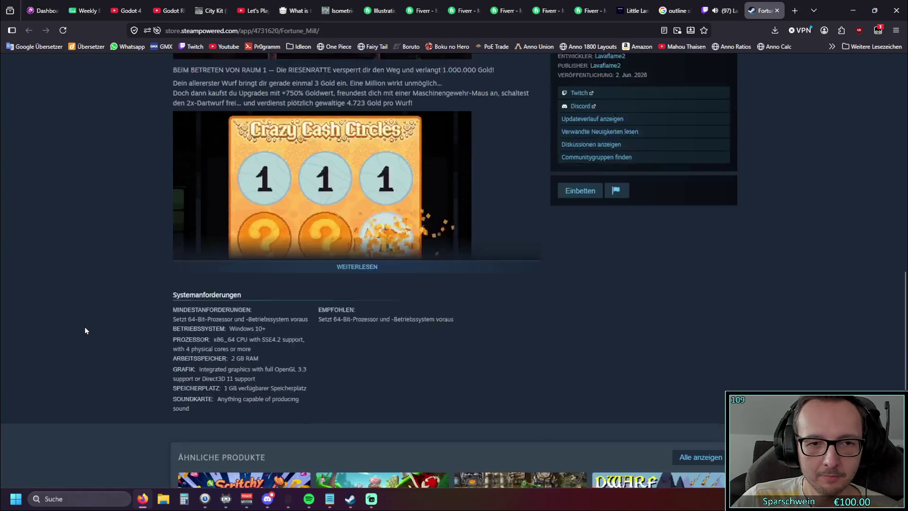
{"action": "scroll", "coordinate": [85, 330], "scroll_direction": "down", "scroll_amount": 7}
{"action": "scroll", "coordinate": [85, 330], "scroll_direction": "up", "scroll_amount": 10}
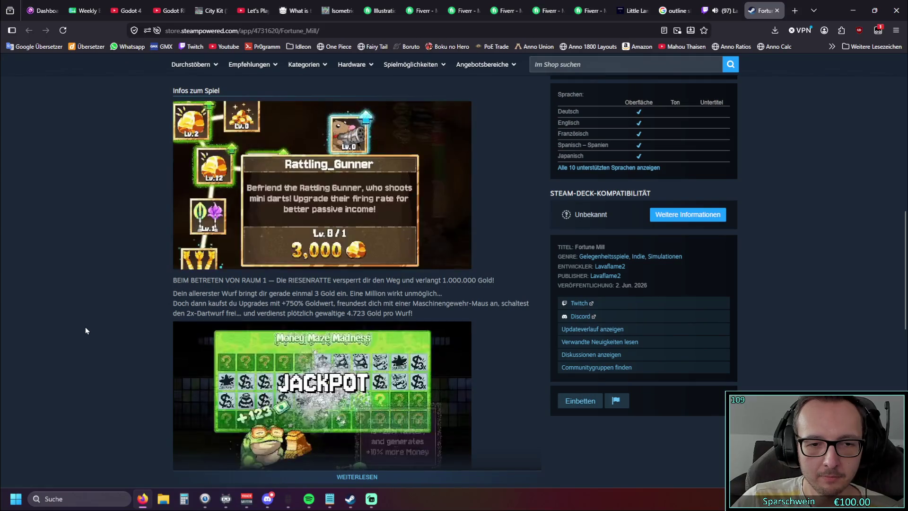
{"action": "scroll", "coordinate": [85, 330], "scroll_direction": "up", "scroll_amount": 4}
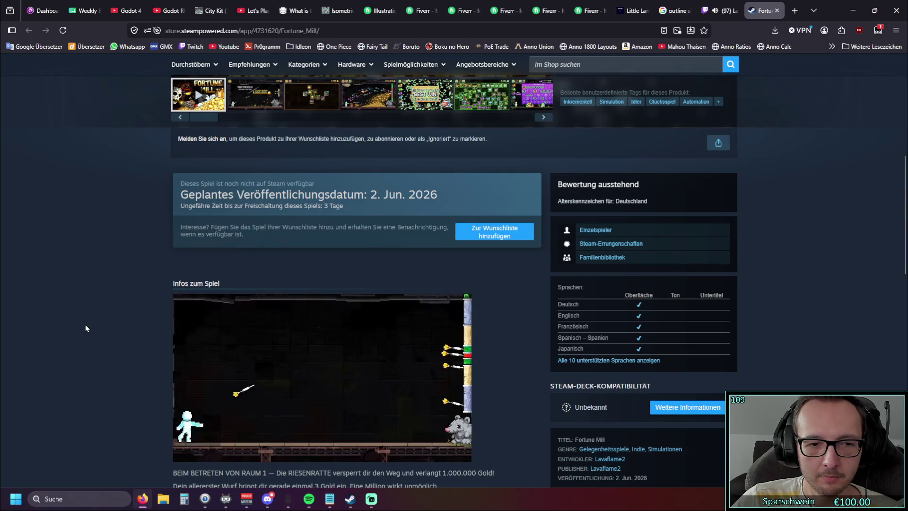
{"action": "left_click", "coordinate": [717, 11]}
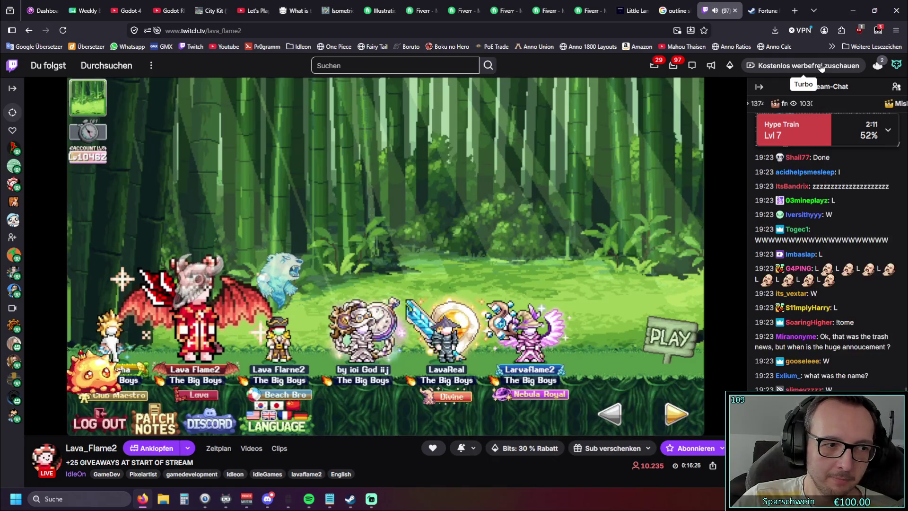
- Return to the Fortune Mill store page and scroll to its game info section
{"action": "left_click", "coordinate": [764, 11]}
{"action": "scroll", "coordinate": [503, 272], "scroll_direction": "down", "scroll_amount": 4}
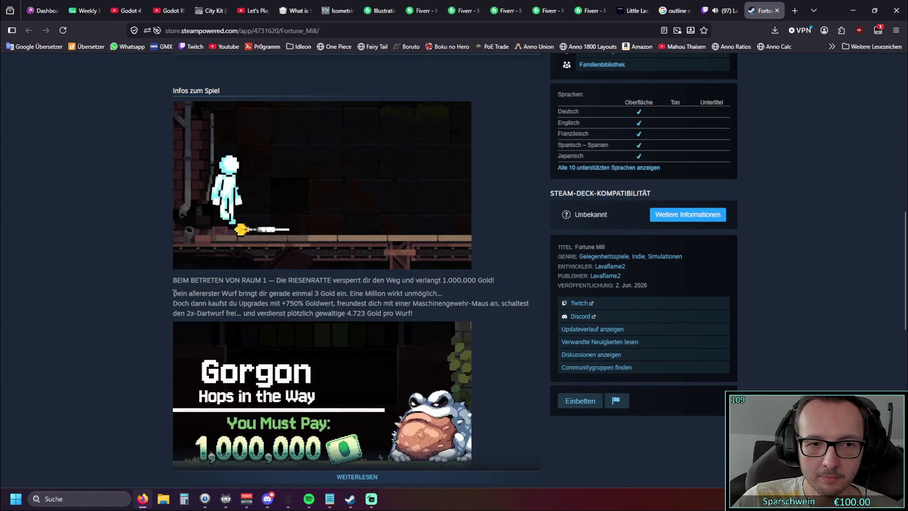
- Briefly highlight a Fortune Mill description sentence, deselect it, and return to the live stream
{"action": "left_click_drag", "start_coordinate": [271, 289], "coordinate": [334, 293]}
{"action": "left_click", "coordinate": [134, 299]}
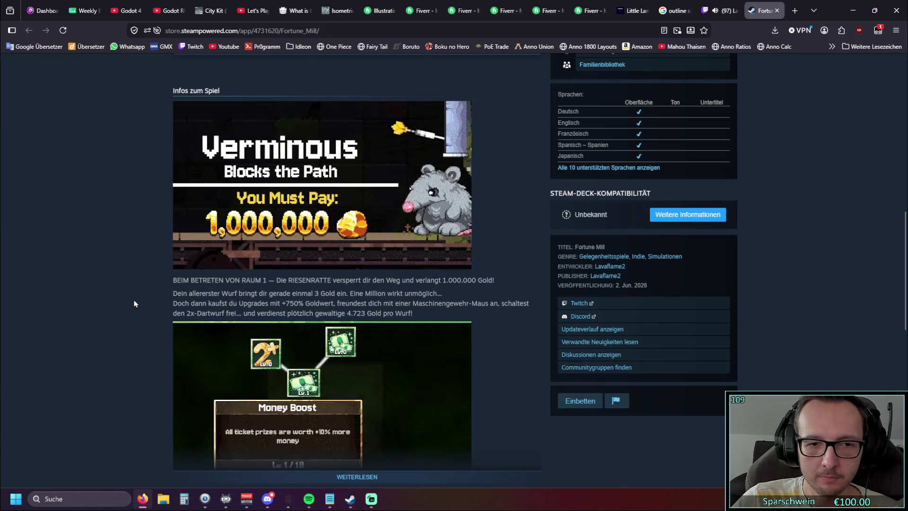
{"action": "left_click", "coordinate": [719, 11]}
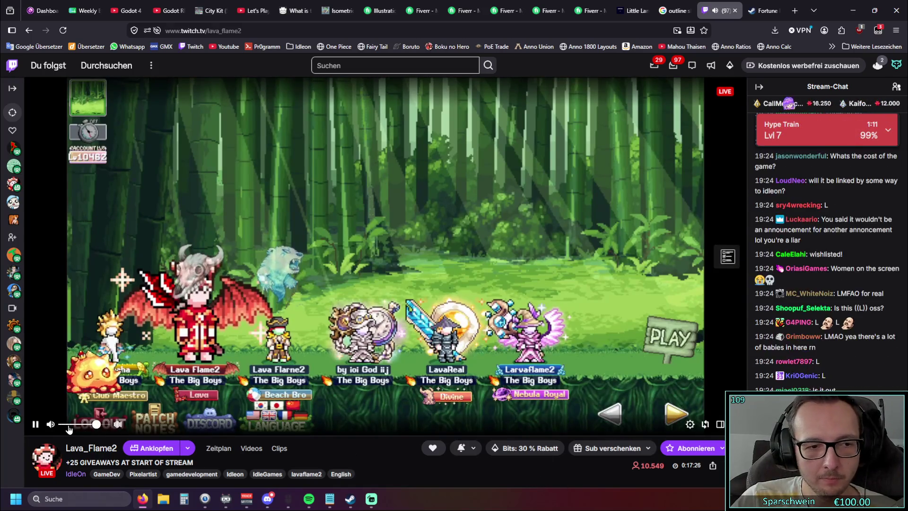
- Adjust the stream volume (21%, 70%, 13%, then about 62%) and open the announcement in a new tab
{"action": "mouse_move", "coordinate": [68, 427]}
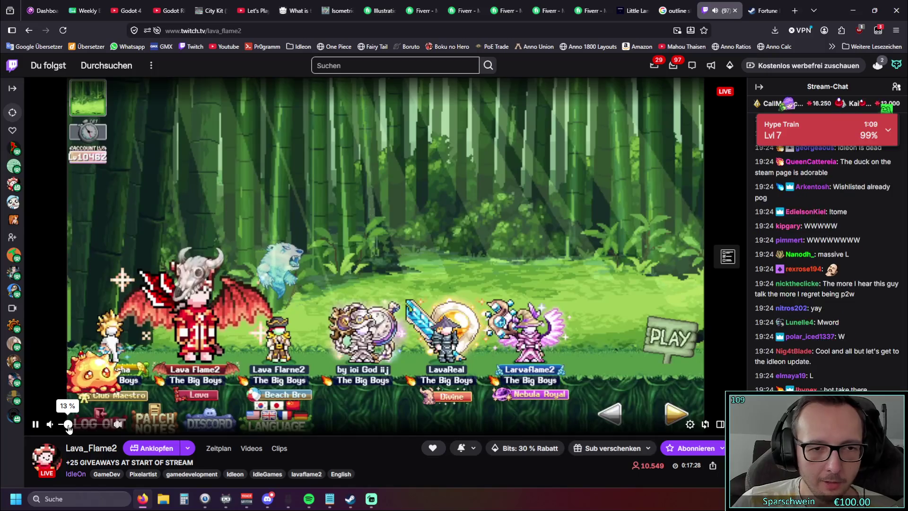
{"action": "left_click_drag", "start_coordinate": [68, 427], "coordinate": [72, 428]}
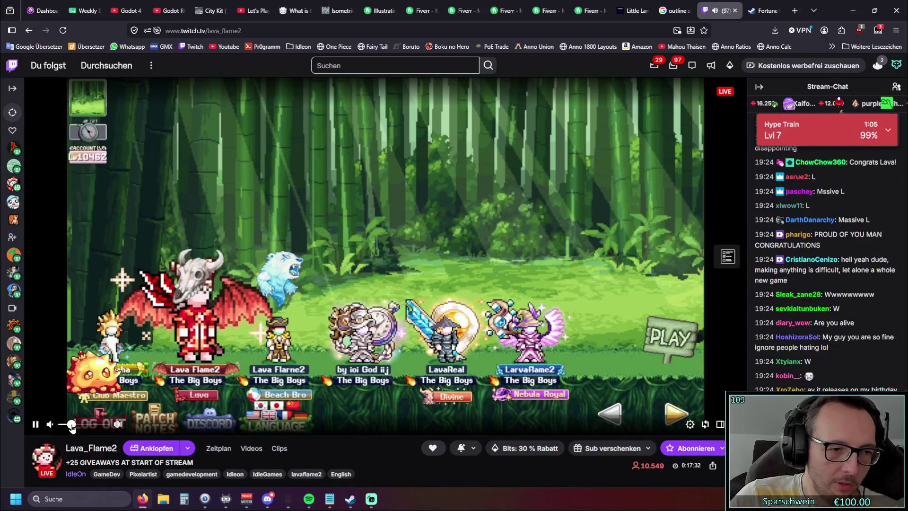
{"action": "left_click_drag", "start_coordinate": [71, 424], "coordinate": [93, 425]}
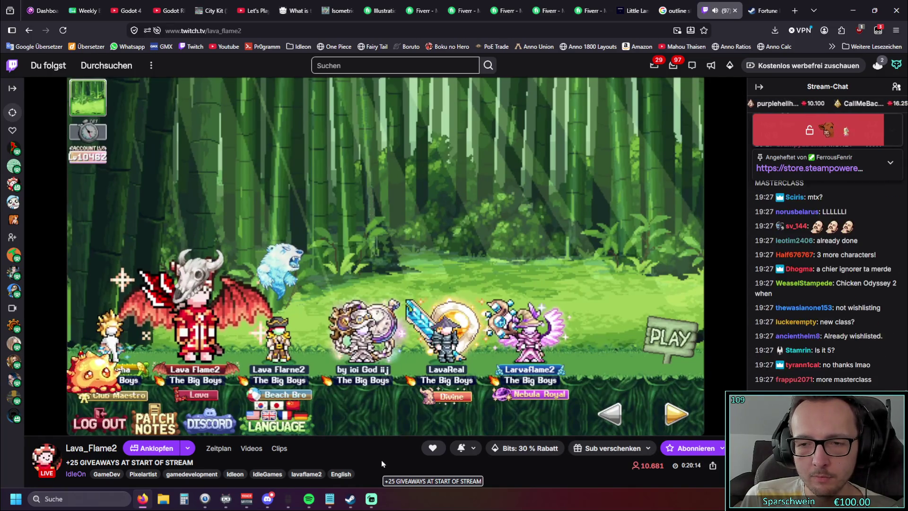
{"action": "mouse_move", "coordinate": [74, 415]}
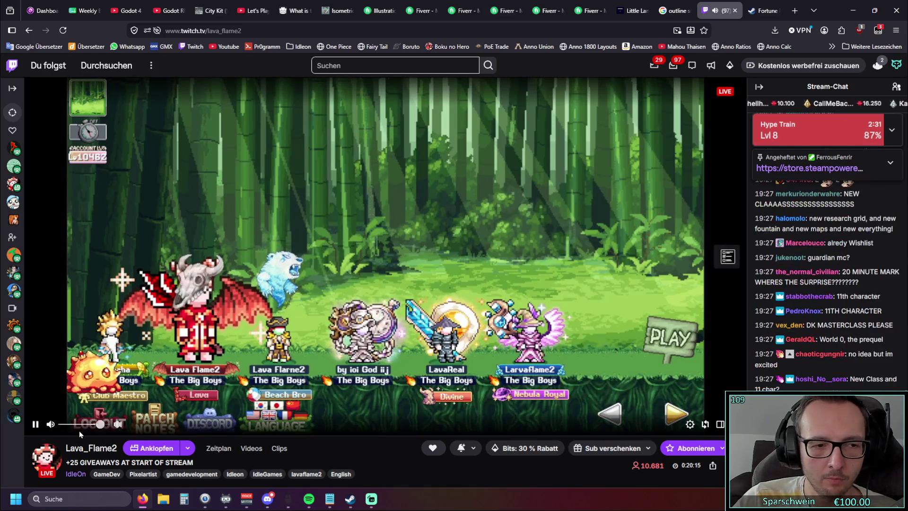
{"action": "left_click_drag", "start_coordinate": [70, 425], "coordinate": [68, 425]}
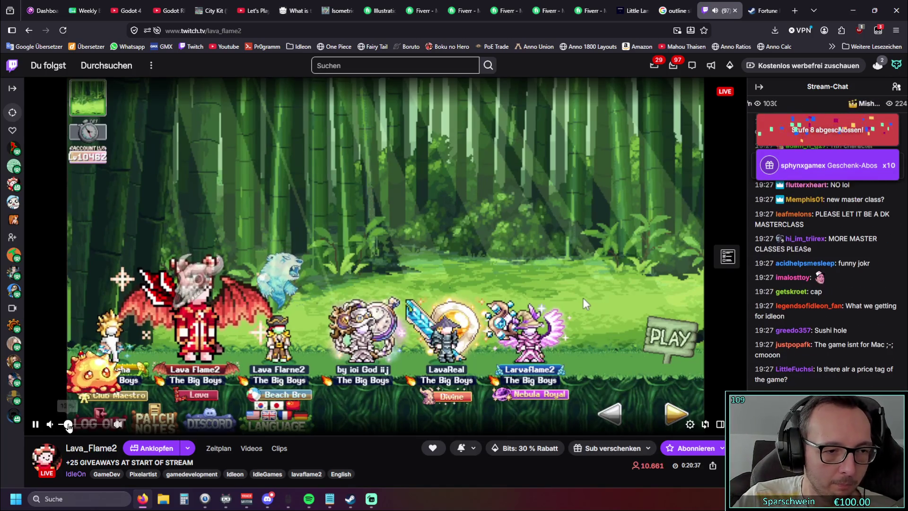
{"action": "left_click_drag", "start_coordinate": [68, 425], "coordinate": [90, 425]}
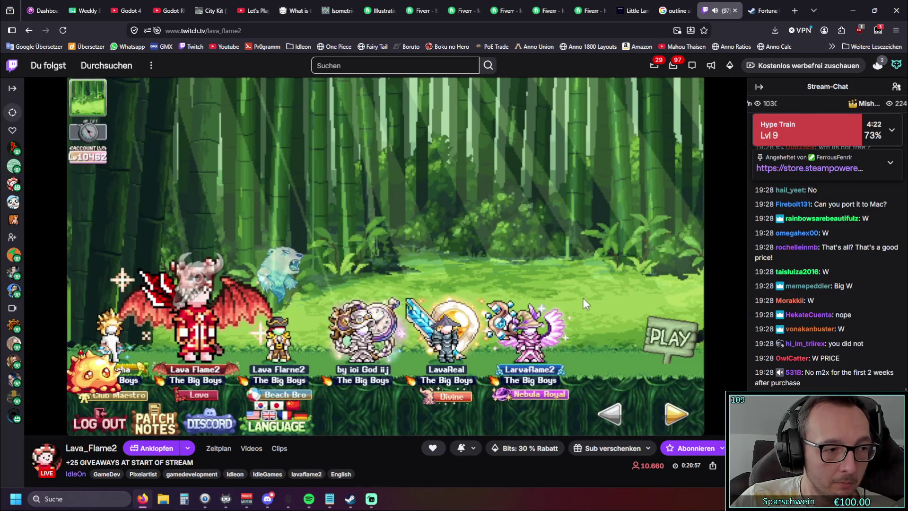
{"action": "left_click", "coordinate": [823, 218]}
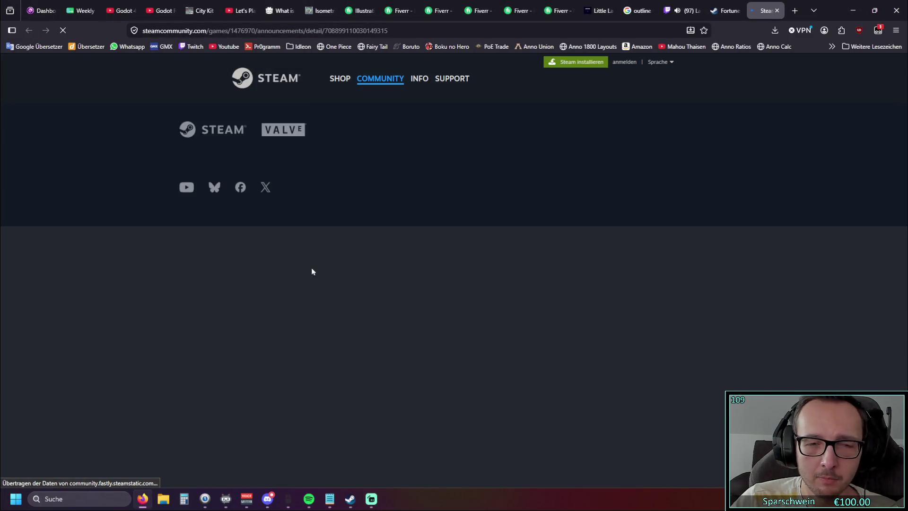
- Scroll through the FORTUNE MILL REVEAL announcement's release details, then jump back to the top
{"action": "scroll", "coordinate": [217, 259], "scroll_direction": "down", "scroll_amount": 5}
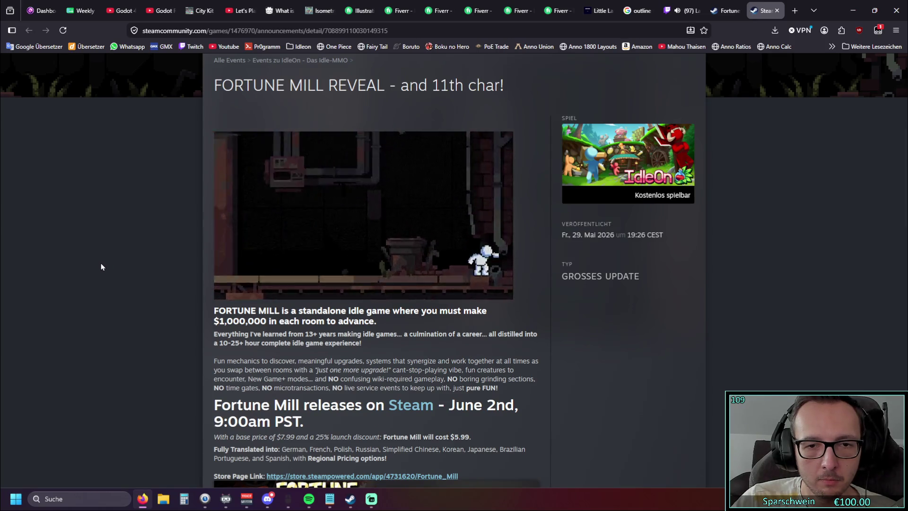
{"action": "scroll", "coordinate": [101, 263], "scroll_direction": "down", "scroll_amount": 3}
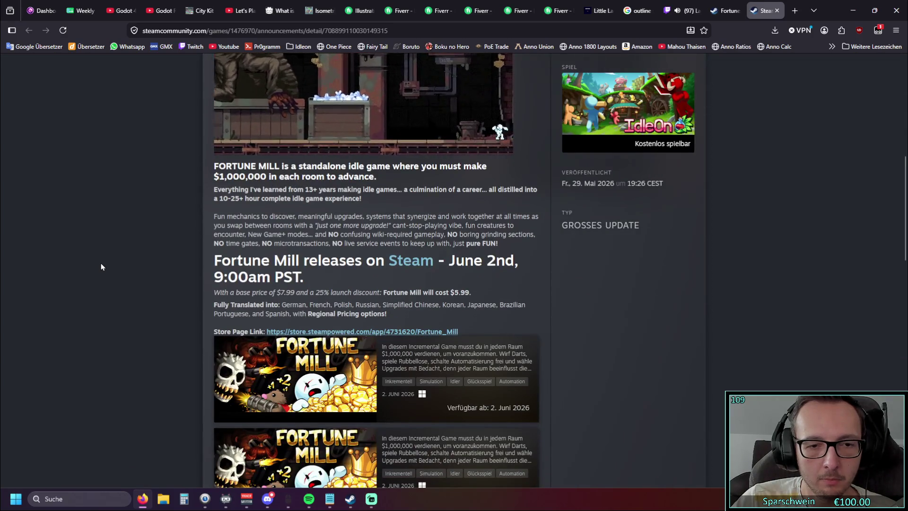
{"action": "scroll", "coordinate": [101, 263], "scroll_direction": "down", "scroll_amount": 3}
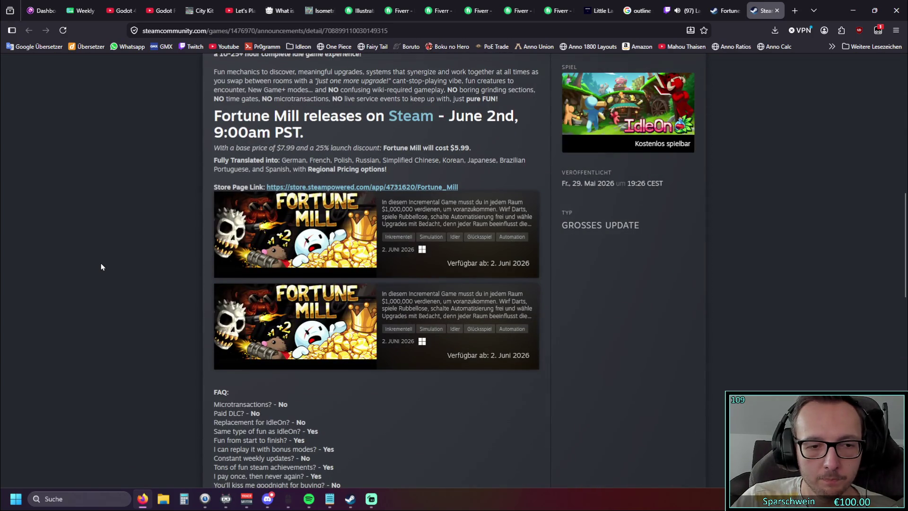
{"action": "scroll", "coordinate": [101, 264], "scroll_direction": "down", "scroll_amount": 2}
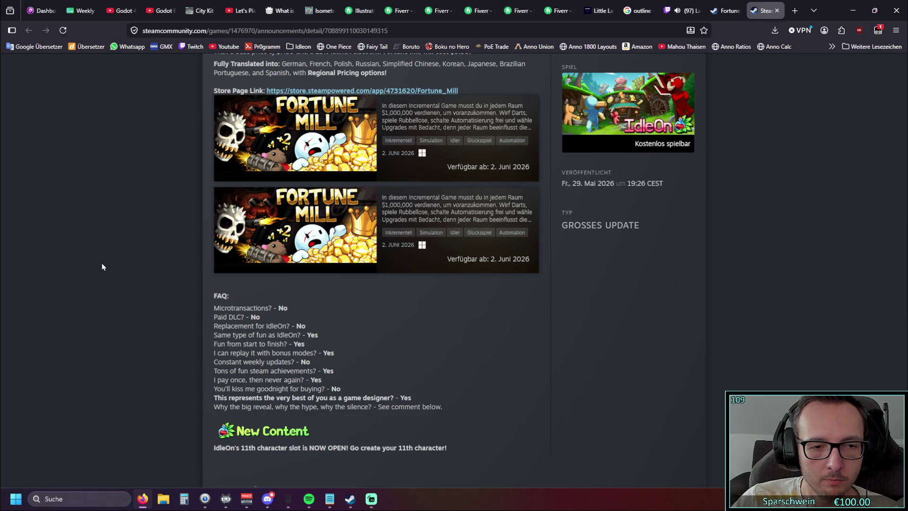
{"action": "scroll", "coordinate": [104, 265], "scroll_direction": "down", "scroll_amount": 5}
{"action": "key", "text": "Home"}
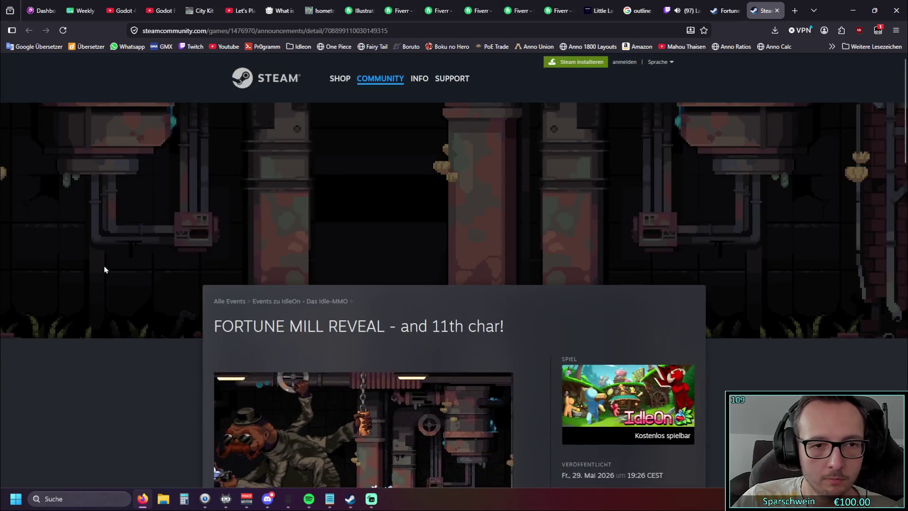
- Read down through the announcement again to its FAQ section
{"action": "scroll", "coordinate": [104, 268], "scroll_direction": "down", "scroll_amount": 5}
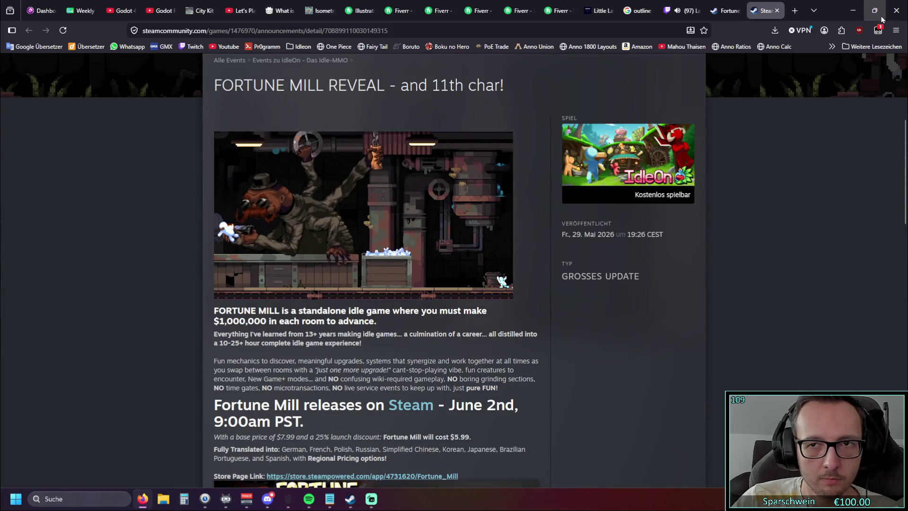
{"action": "scroll", "coordinate": [172, 269], "scroll_direction": "down", "scroll_amount": 2}
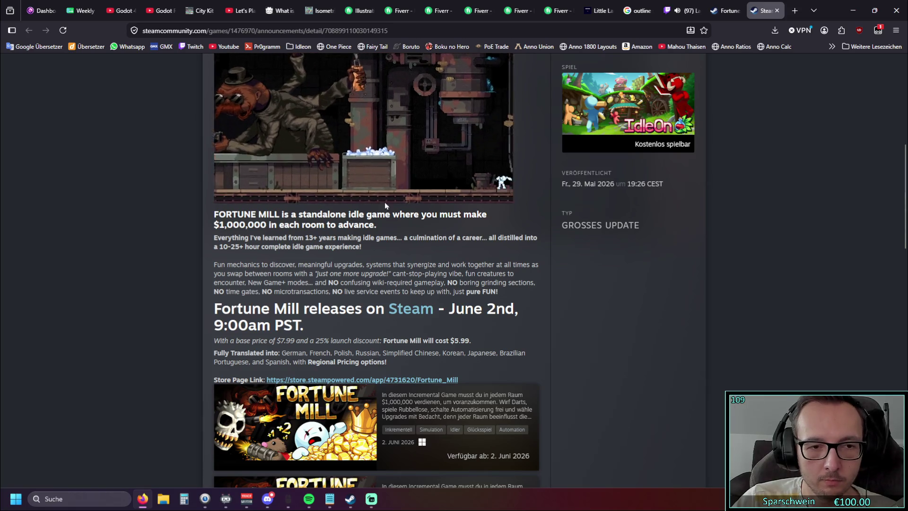
{"action": "scroll", "coordinate": [384, 203], "scroll_direction": "down", "scroll_amount": 1}
{"action": "scroll", "coordinate": [324, 237], "scroll_direction": "down", "scroll_amount": 1}
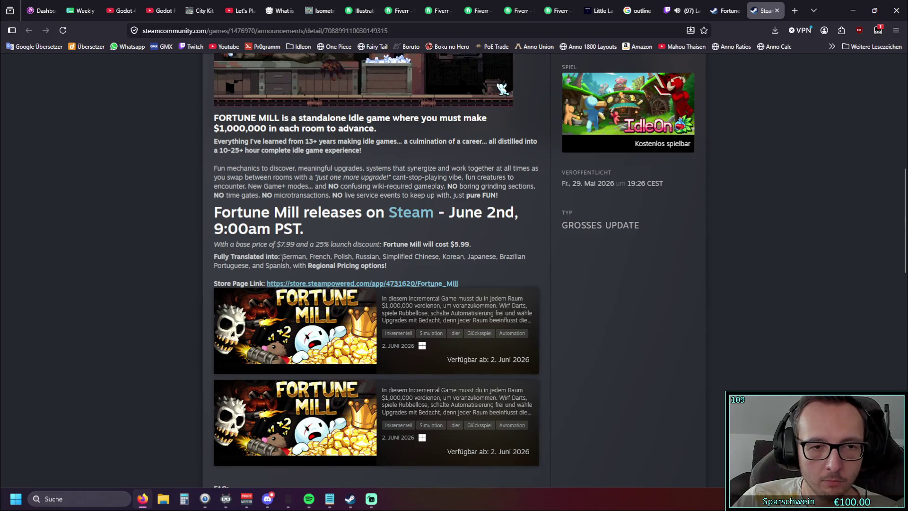
{"action": "scroll", "coordinate": [333, 255], "scroll_direction": "down", "scroll_amount": 1}
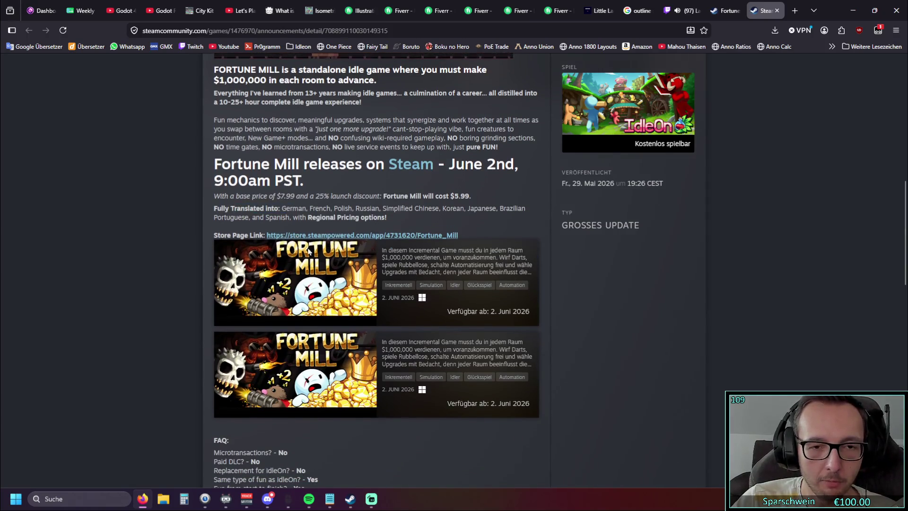
{"action": "left_click", "coordinate": [225, 213]}
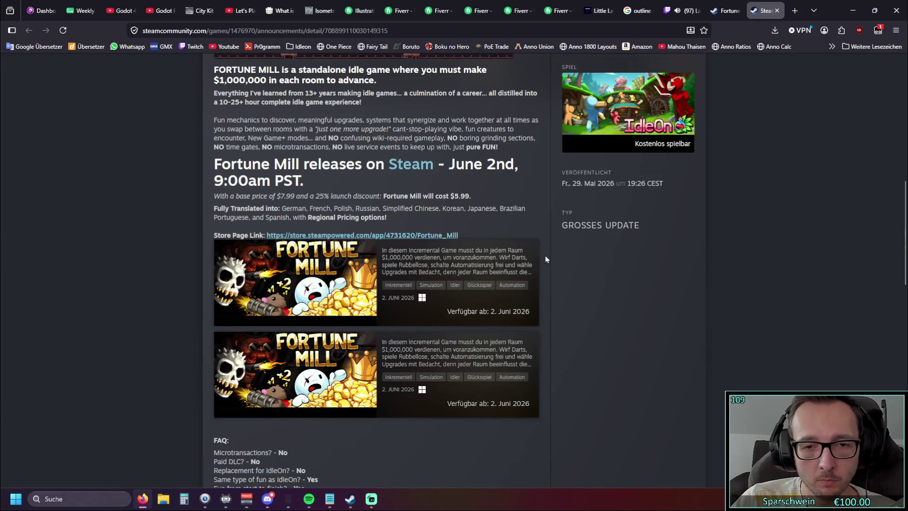
{"action": "scroll", "coordinate": [546, 259], "scroll_direction": "down", "scroll_amount": 2}
{"action": "scroll", "coordinate": [377, 341], "scroll_direction": "down", "scroll_amount": 2}
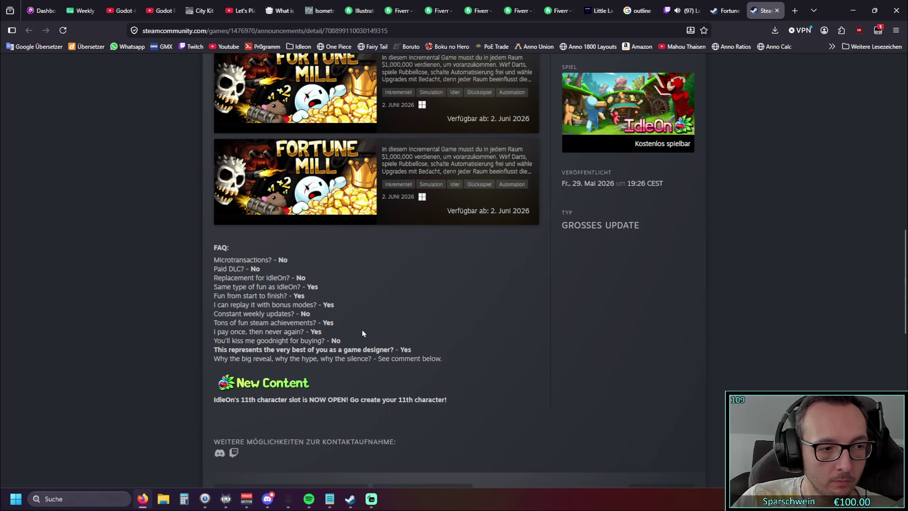
{"action": "scroll", "coordinate": [364, 331], "scroll_direction": "up", "scroll_amount": 5}
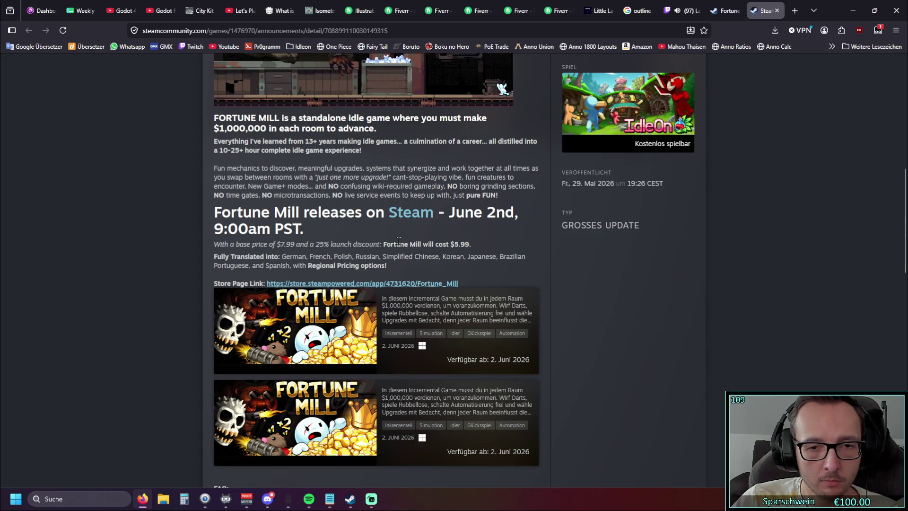
{"action": "scroll", "coordinate": [399, 241], "scroll_direction": "up", "scroll_amount": 3}
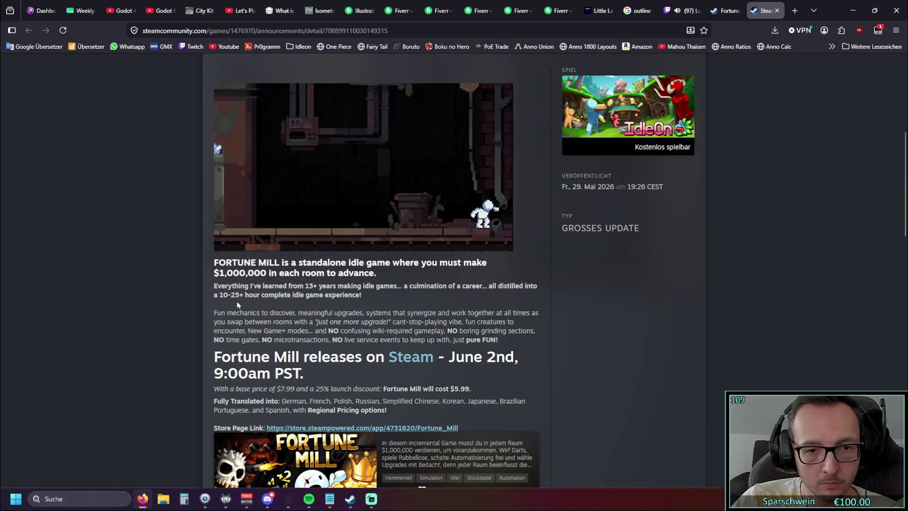
{"action": "scroll", "coordinate": [223, 310], "scroll_direction": "down", "scroll_amount": 7}
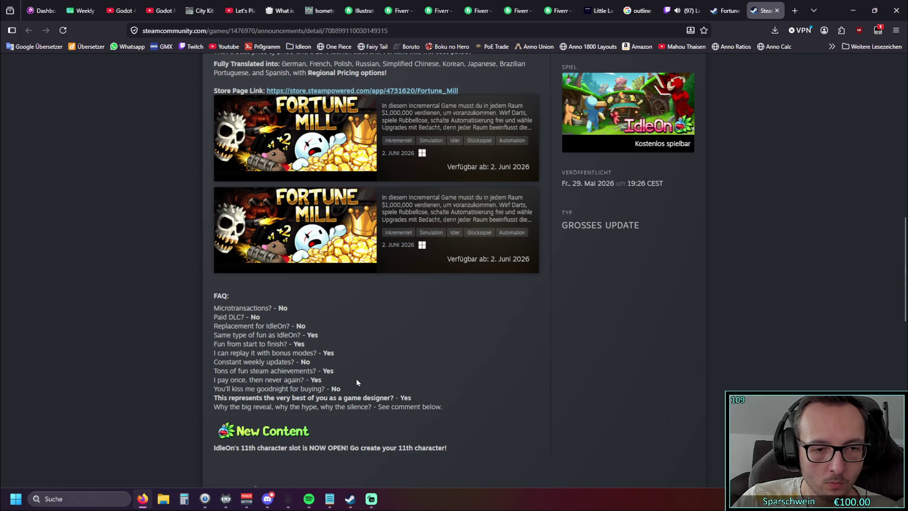
{"action": "scroll", "coordinate": [404, 346], "scroll_direction": "down", "scroll_amount": 2}
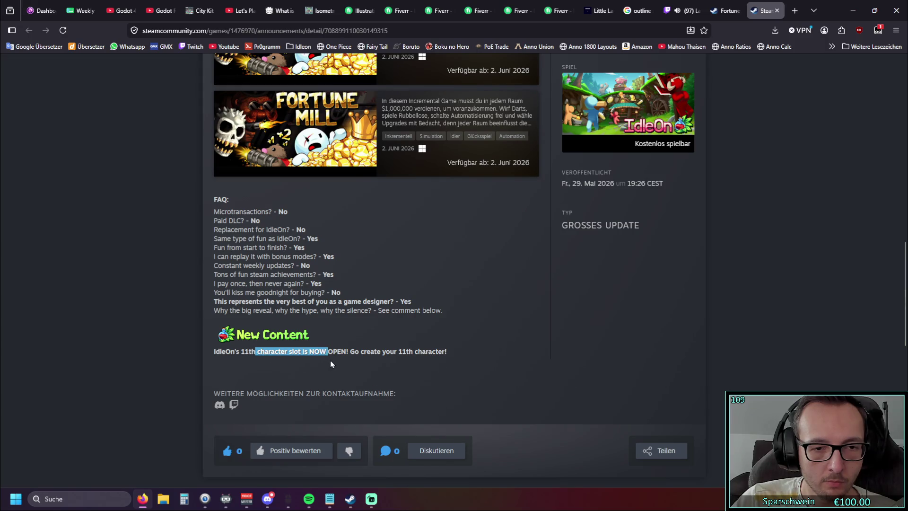
- Select the sentence about the 11th character slot, then minimize the browser
{"action": "left_click_drag", "start_coordinate": [309, 367], "coordinate": [214, 352]}
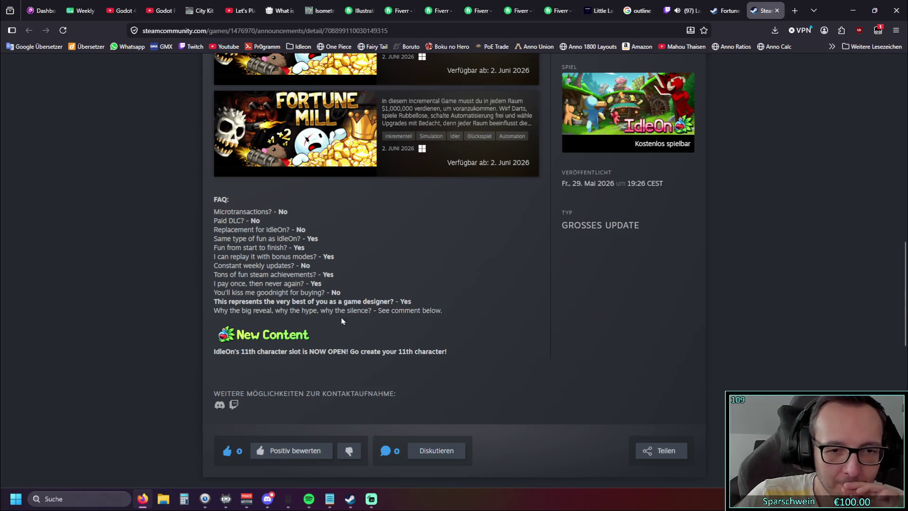
{"action": "left_click", "coordinate": [851, 11]}
- Restore Firefox on the Lava_Flame2 stream tab, then Alt+Tab away once IdleOn is loading
{"action": "left_click", "coordinate": [142, 499]}
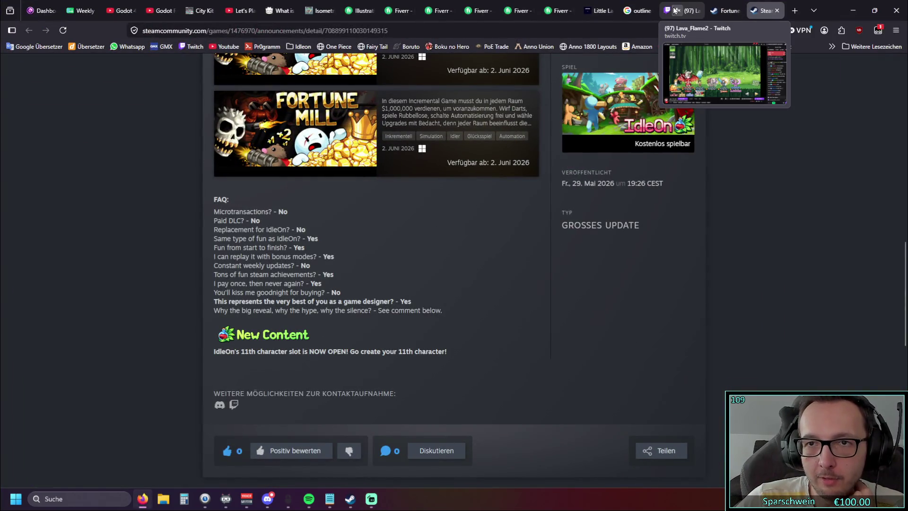
{"action": "left_click", "coordinate": [676, 11]}
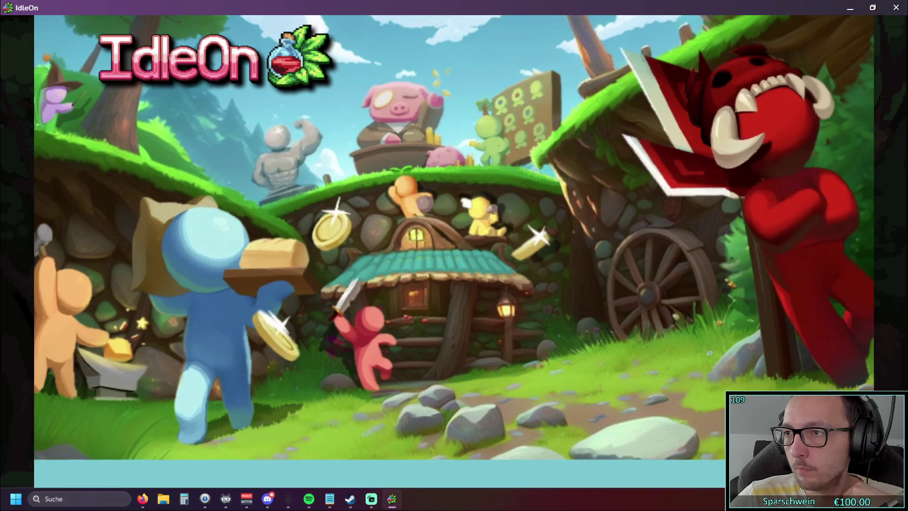
{"action": "key", "text": "alt+Tab"}
- Close the empty browser tab to return to the stream, then bring IdleOn's character select forward
{"action": "left_click", "coordinate": [757, 10]}
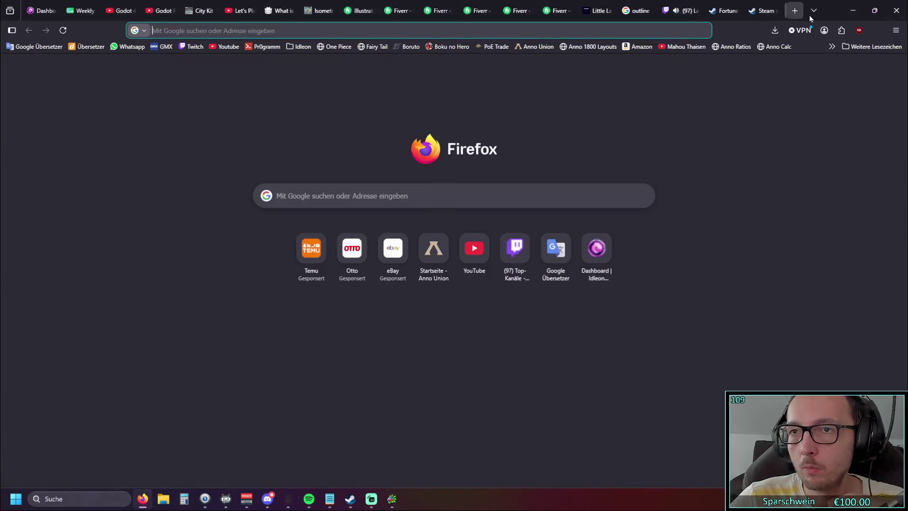
{"action": "left_click", "coordinate": [775, 10]}
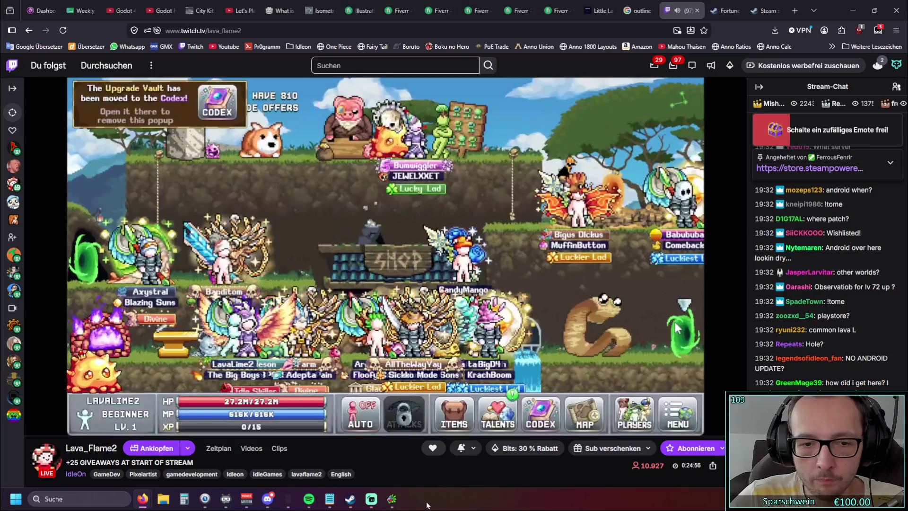
{"action": "left_click", "coordinate": [395, 501]}
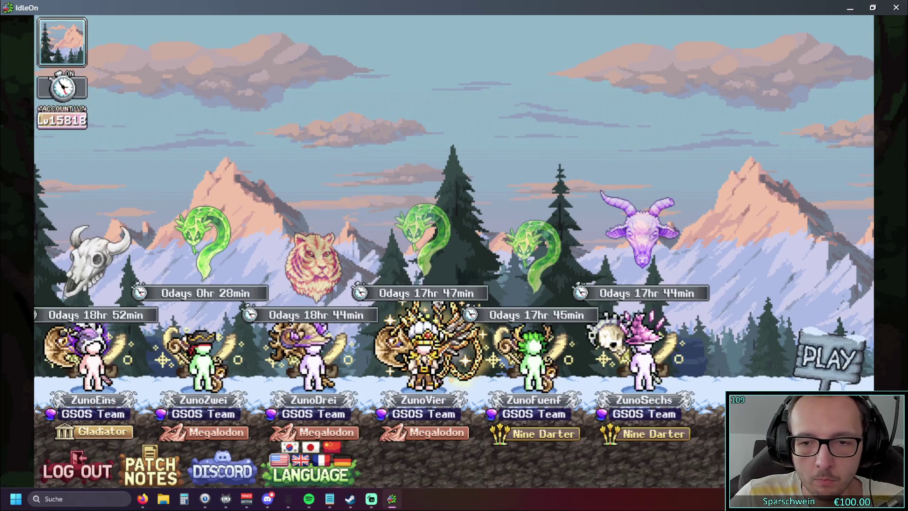